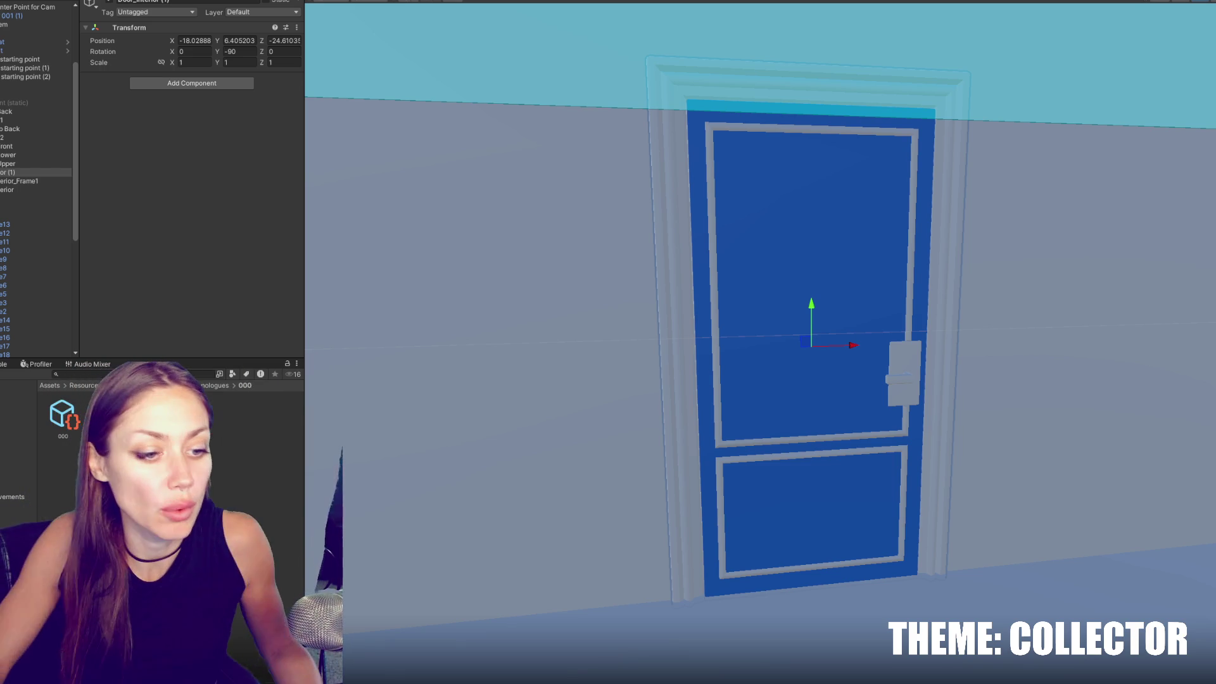
# Clear the Hierarchy selection and bring up the create-object context menu.
pyautogui.scroll(-2, 766, 358)
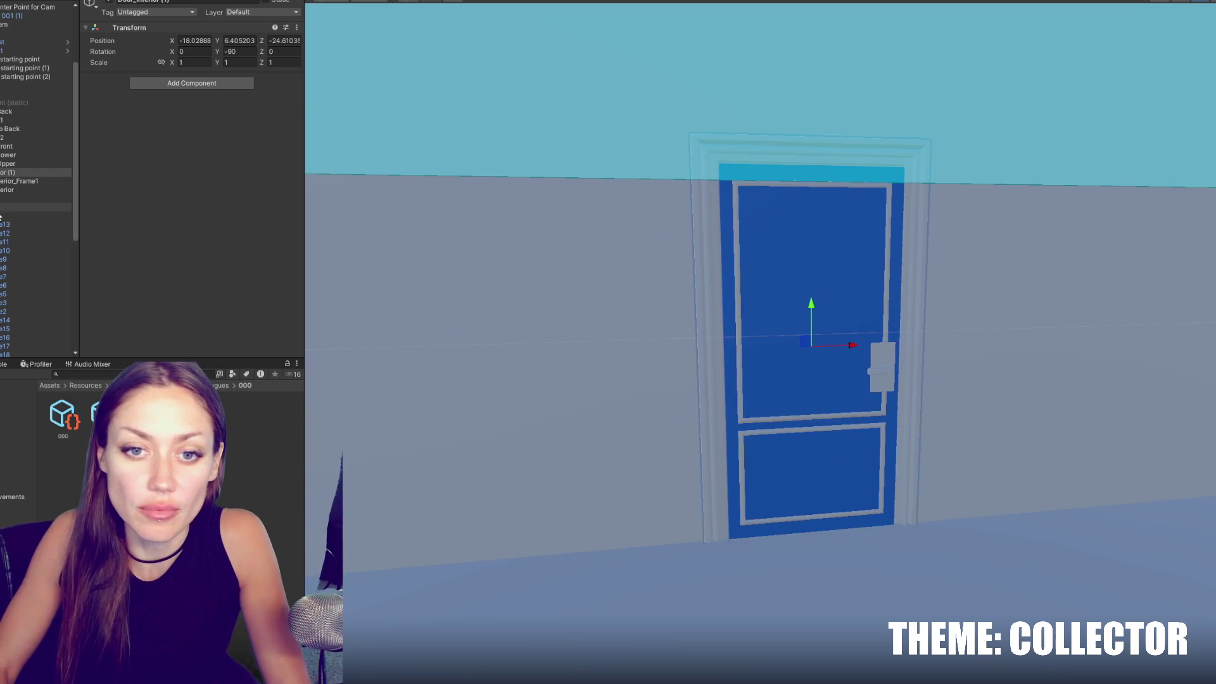
pyautogui.click(12, 199)
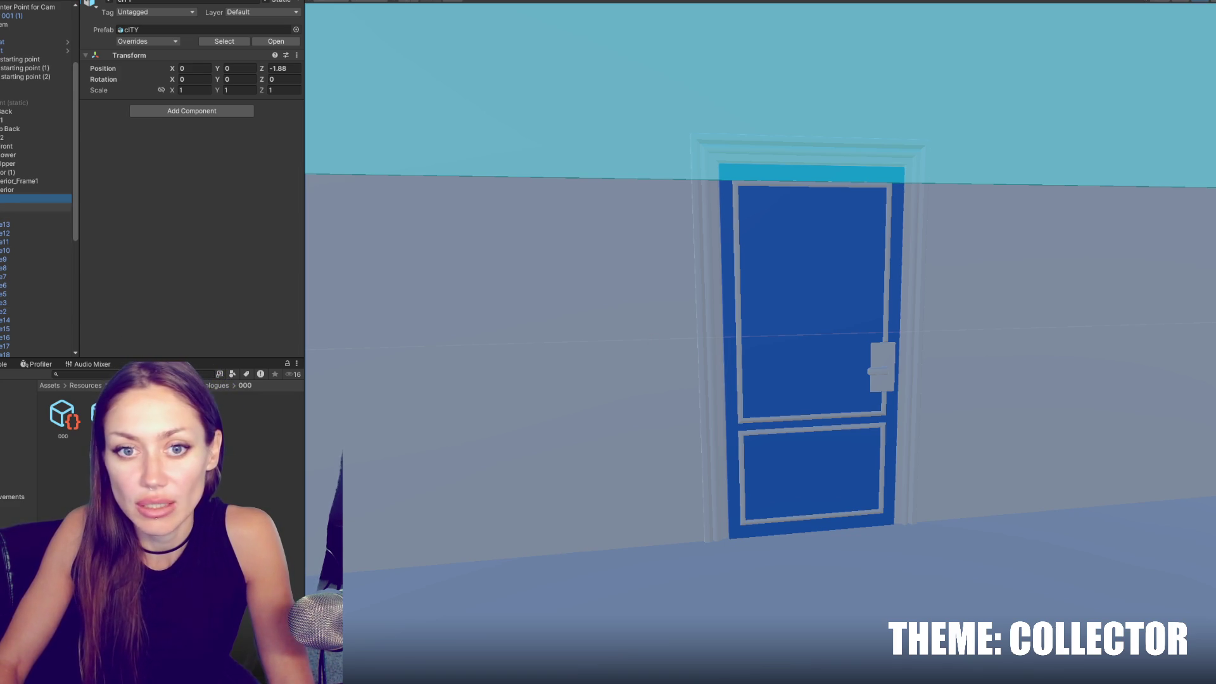
pyautogui.scroll(5, 38, 190)
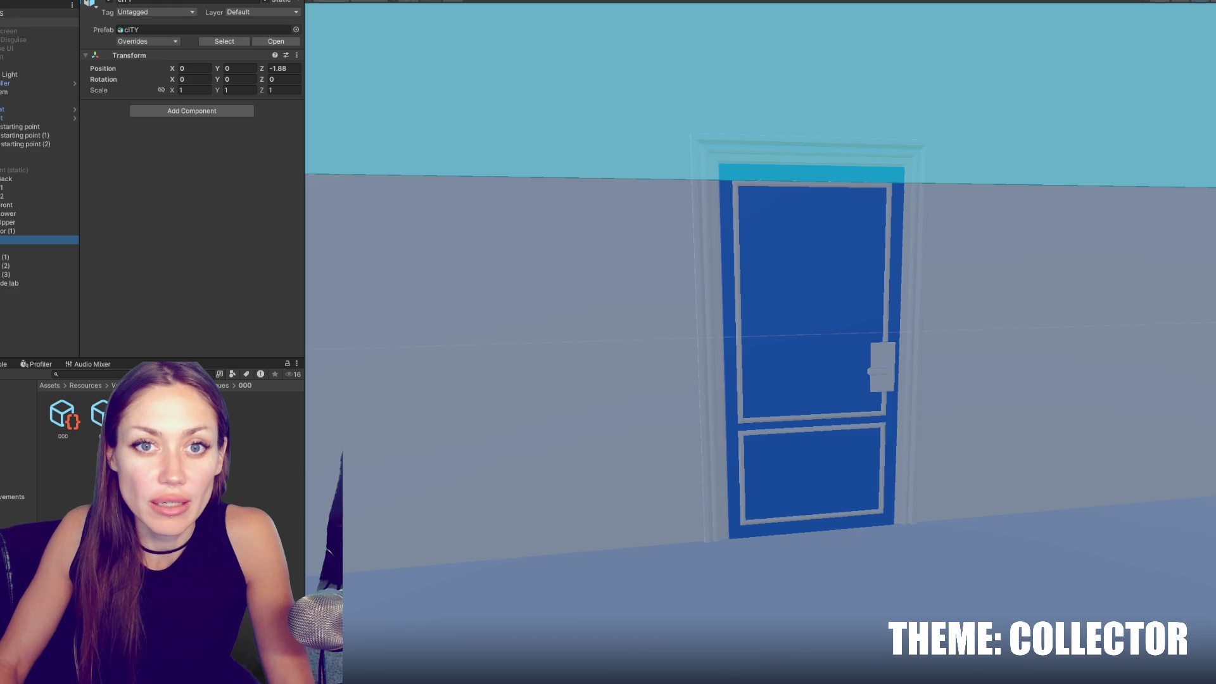
pyautogui.scroll(-2, 43, 257)
pyautogui.click(43, 260)
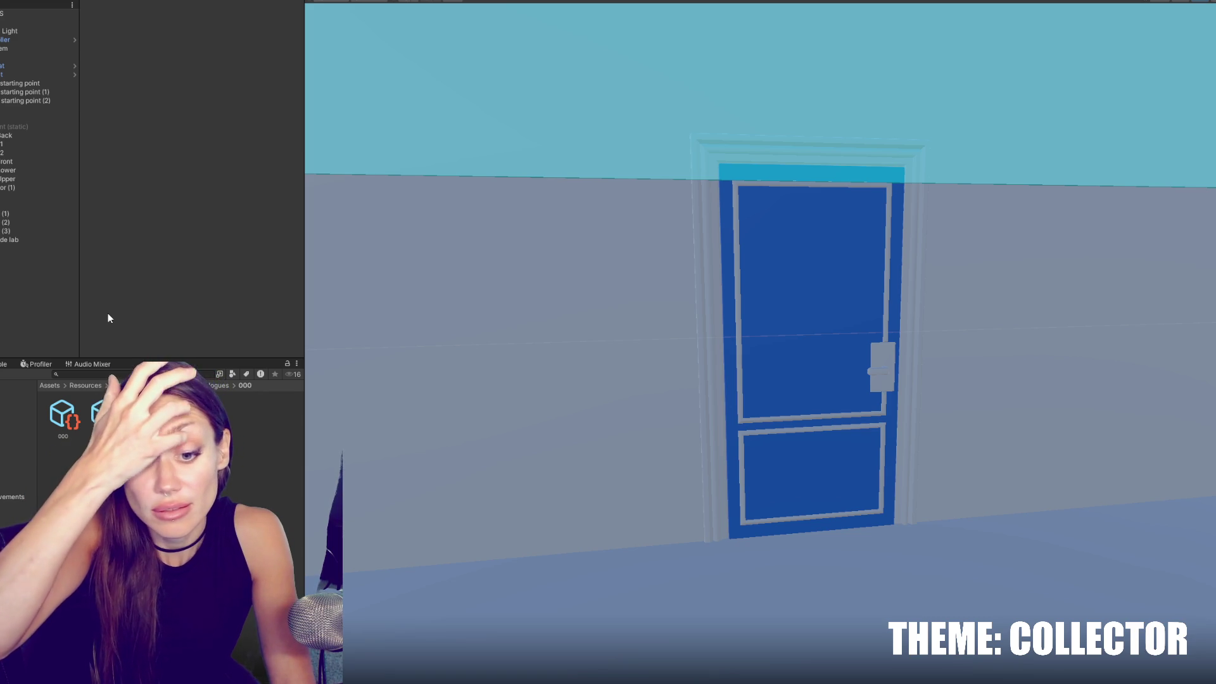
pyautogui.rightClick(45, 279)
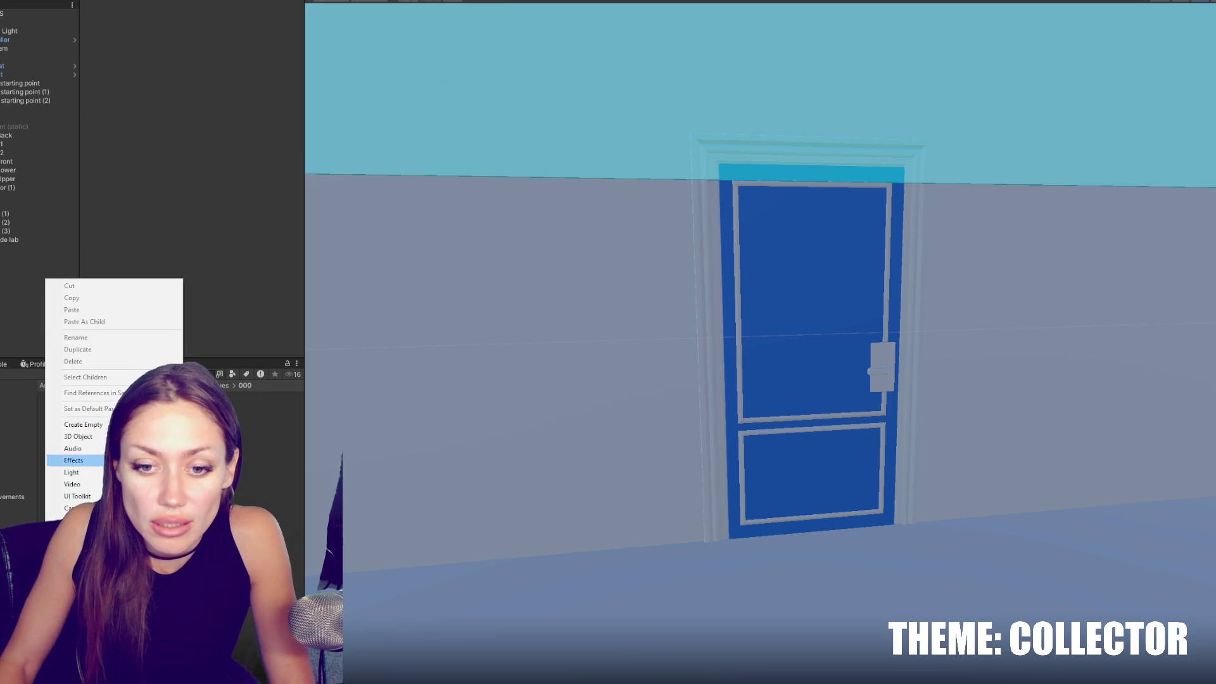
# Add a cube and scale it into a small flat slab near the door.
pyautogui.click(264, 441)
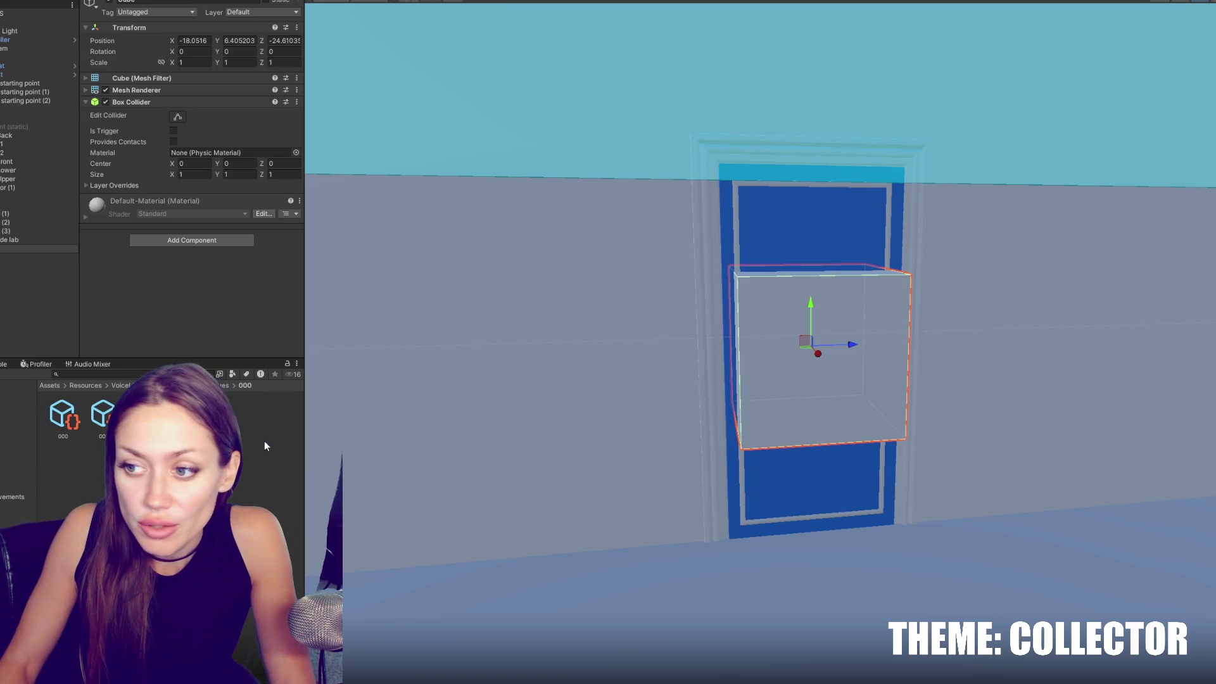
pyautogui.press('t')
pyautogui.moveTo(813, 274)
pyautogui.mouseDown()
pyautogui.moveTo(815, 451)
pyautogui.moveTo(831, 455)
pyautogui.moveTo(819, 458)
pyautogui.moveTo(846, 537)
pyautogui.moveTo(844, 525)
pyautogui.moveTo(827, 528)
pyautogui.mouseUp()
pyautogui.click(809, 454)
pyautogui.click(833, 458)
pyautogui.press('r')
pyautogui.press('w')
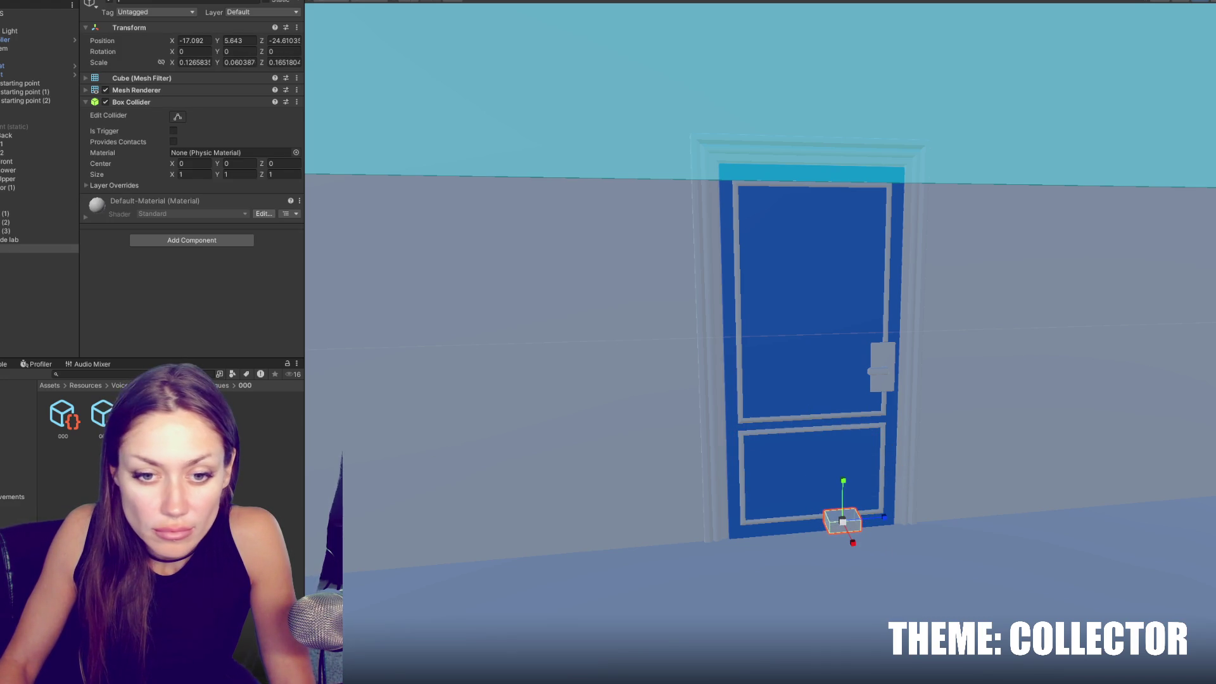
# Rename the Red 1 material to Black and set its Albedo colour to black.
pyautogui.click(19, 410)
pyautogui.click(146, 415)
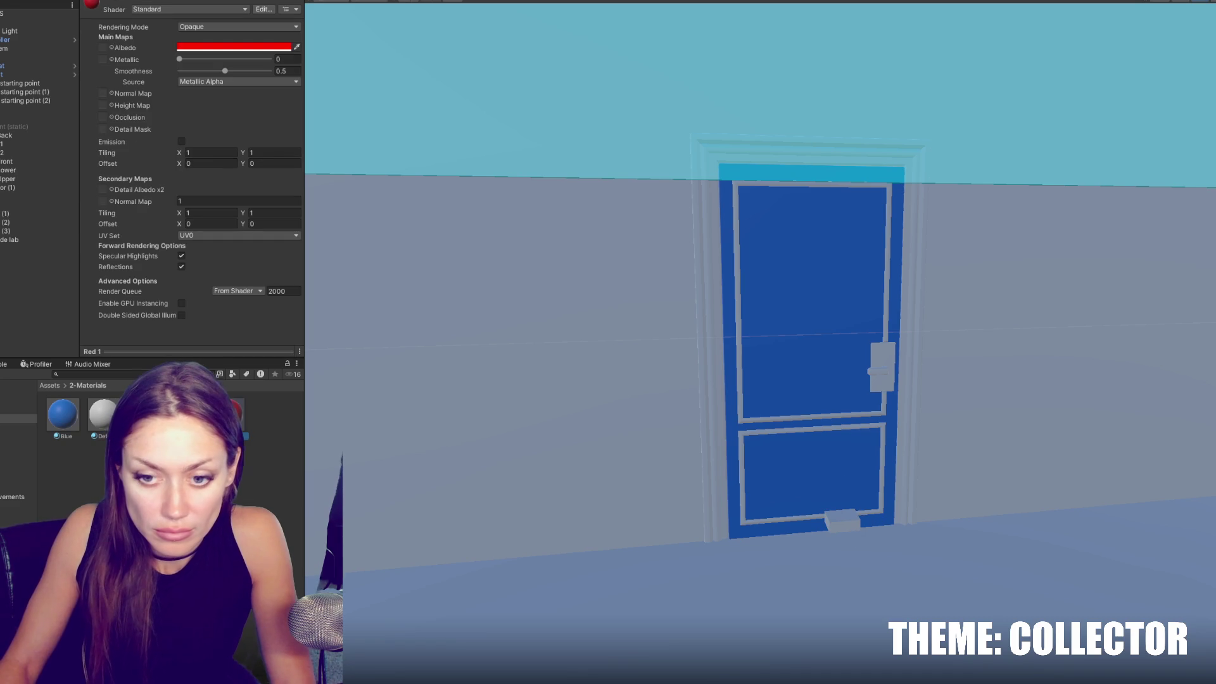
pyautogui.write('Black')
pyautogui.press('Return')
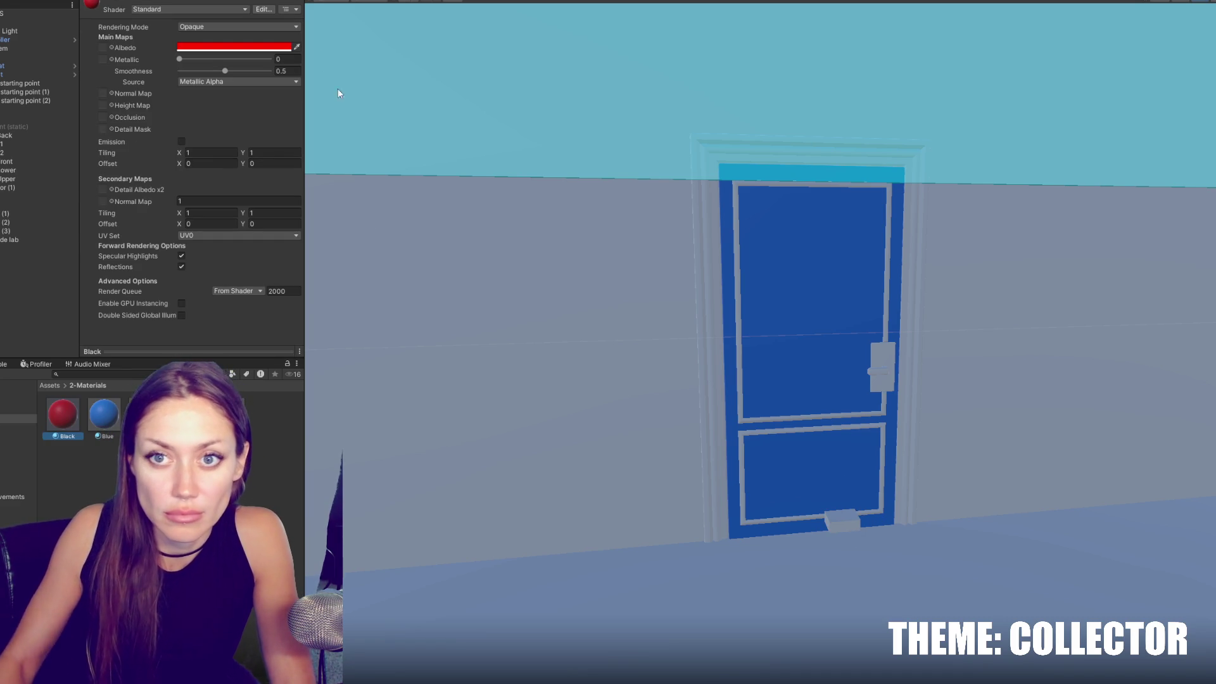
pyautogui.click(234, 46)
pyautogui.click(310, 139)
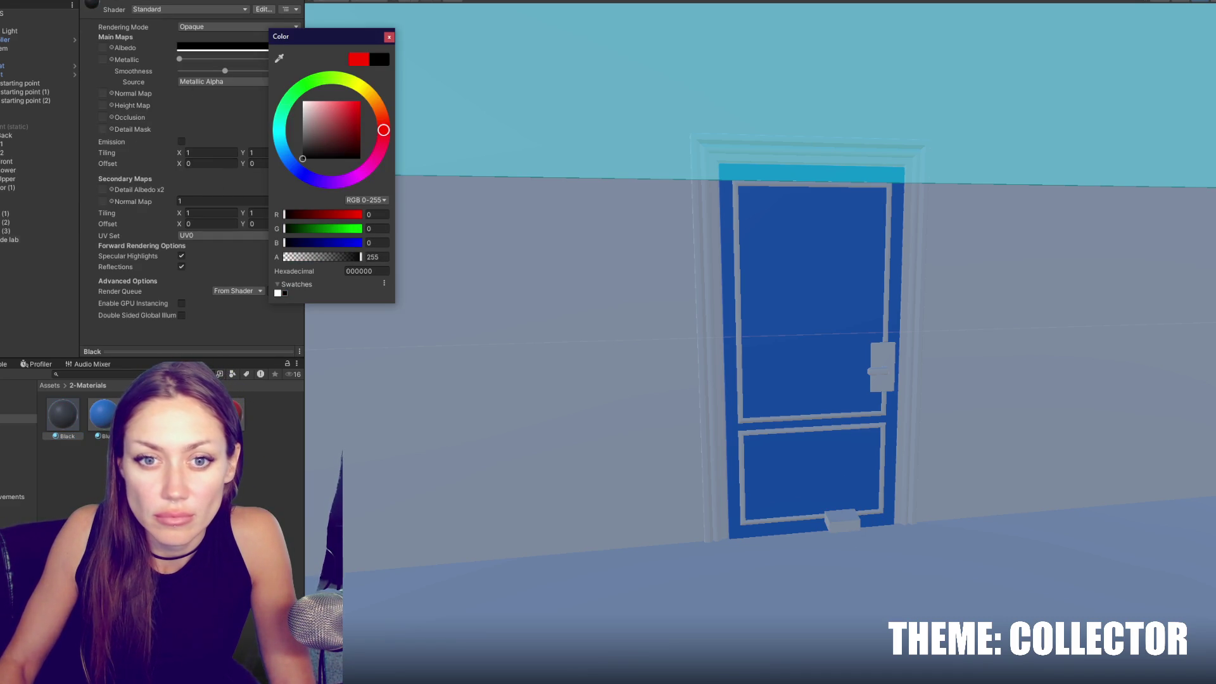
pyautogui.click(842, 521)
# Apply the Black material to the slab and name the object Device.
pyautogui.moveTo(59, 416); pyautogui.dragTo(176, 346)
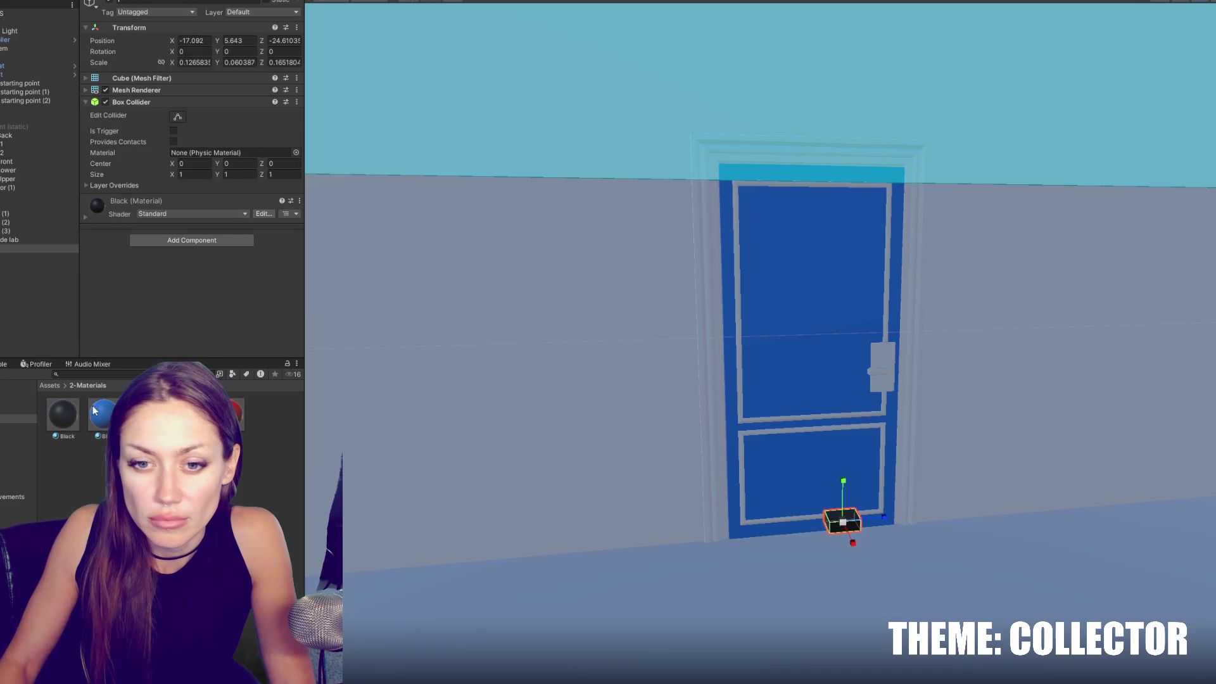
pyautogui.click(187, 2)
pyautogui.write('Device')
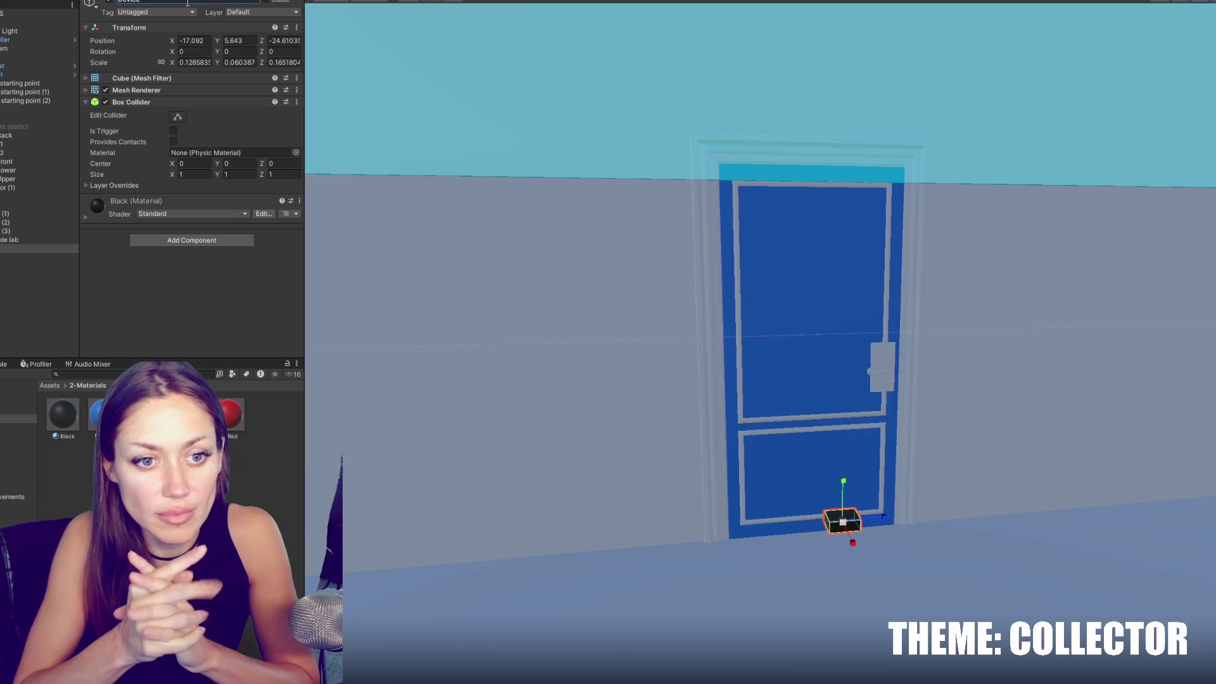
# Move the Device cube across the level to the right room and frame it in view.
pyautogui.click(12, 256)
pyautogui.click(21, 247)
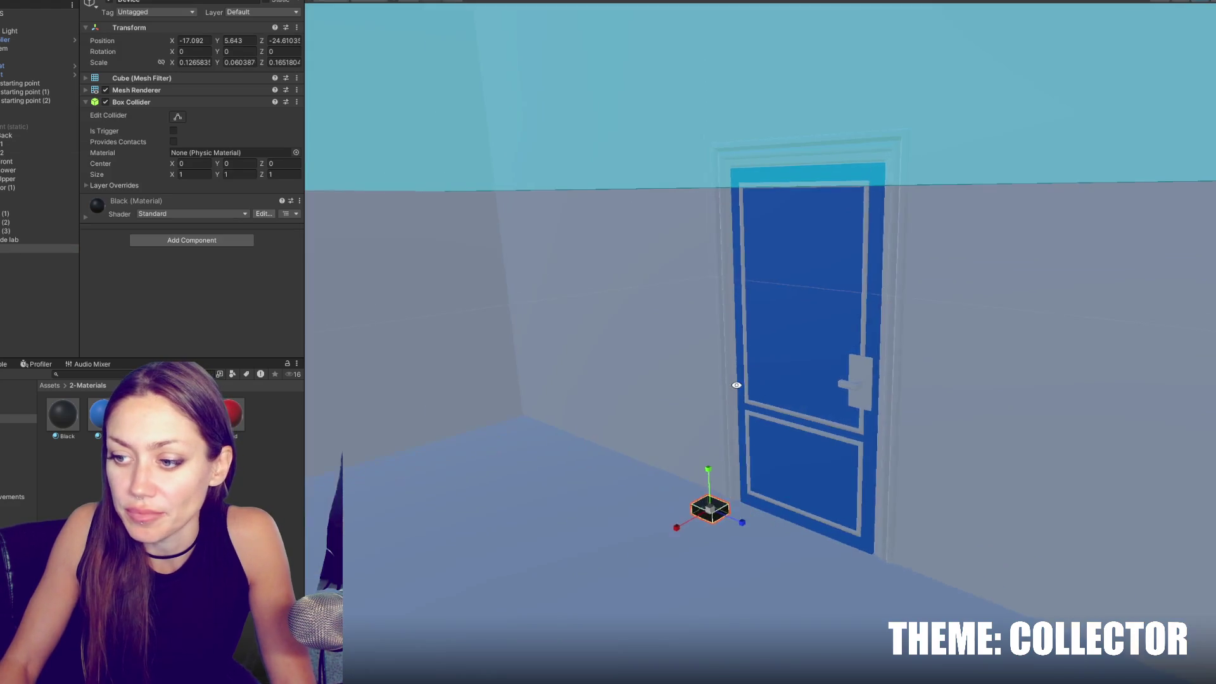
pyautogui.scroll(-10, 653, 184)
pyautogui.scroll(-10, 653, 184)
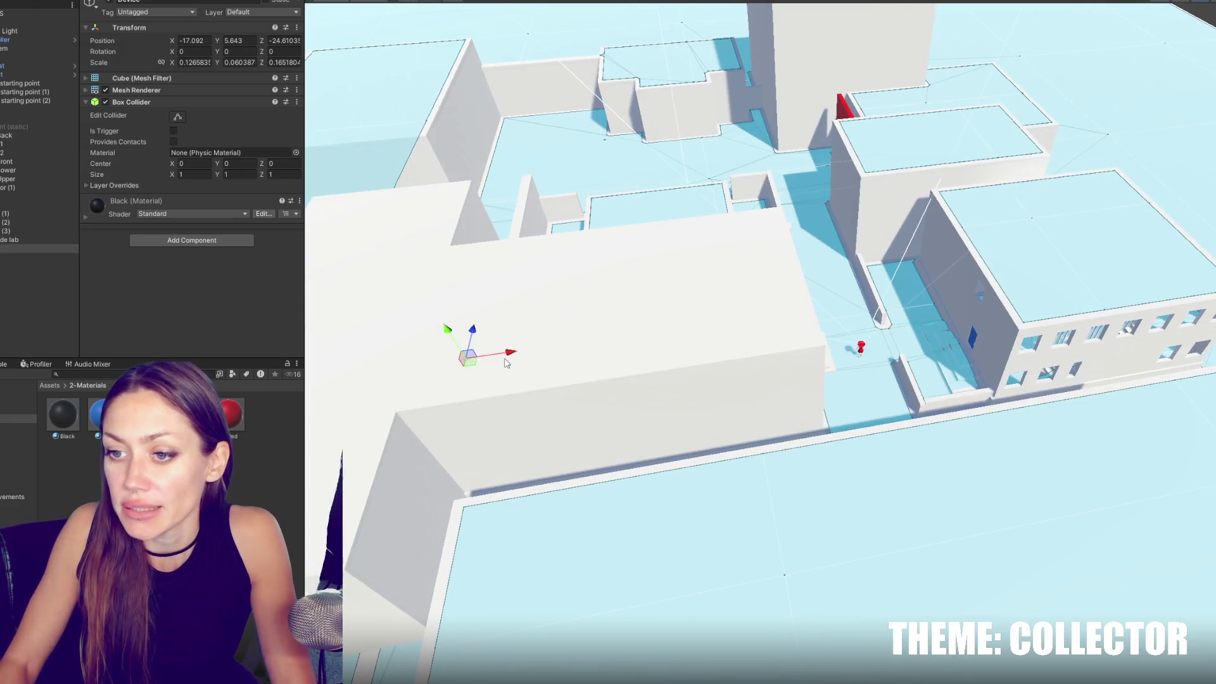
pyautogui.moveTo(507, 362)
pyautogui.mouseDown()
pyautogui.moveTo(991, 305)
pyautogui.moveTo(1124, 257)
pyautogui.moveTo(1041, 185)
pyautogui.mouseUp()
pyautogui.press('f')
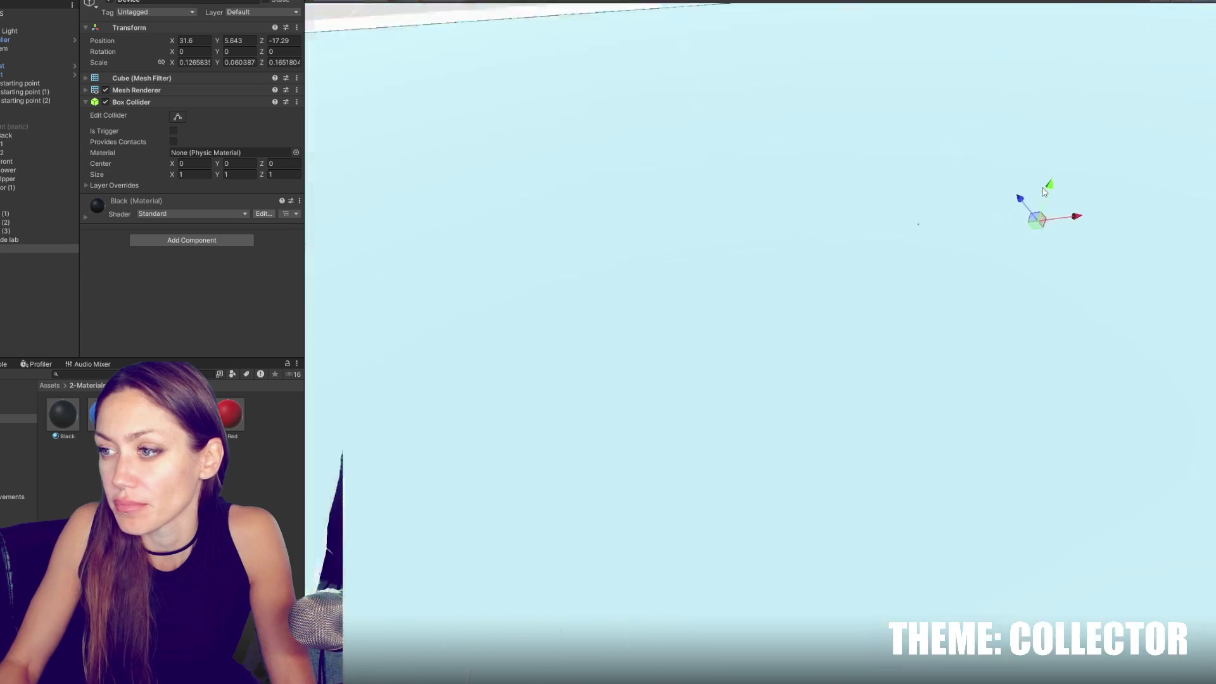
pyautogui.scroll(-5, 911, 259)
pyautogui.moveTo(1000, 150)
pyautogui.mouseDown()
pyautogui.moveTo(918, 158)
pyautogui.moveTo(918, 129)
pyautogui.moveTo(925, 146)
pyautogui.mouseUp()
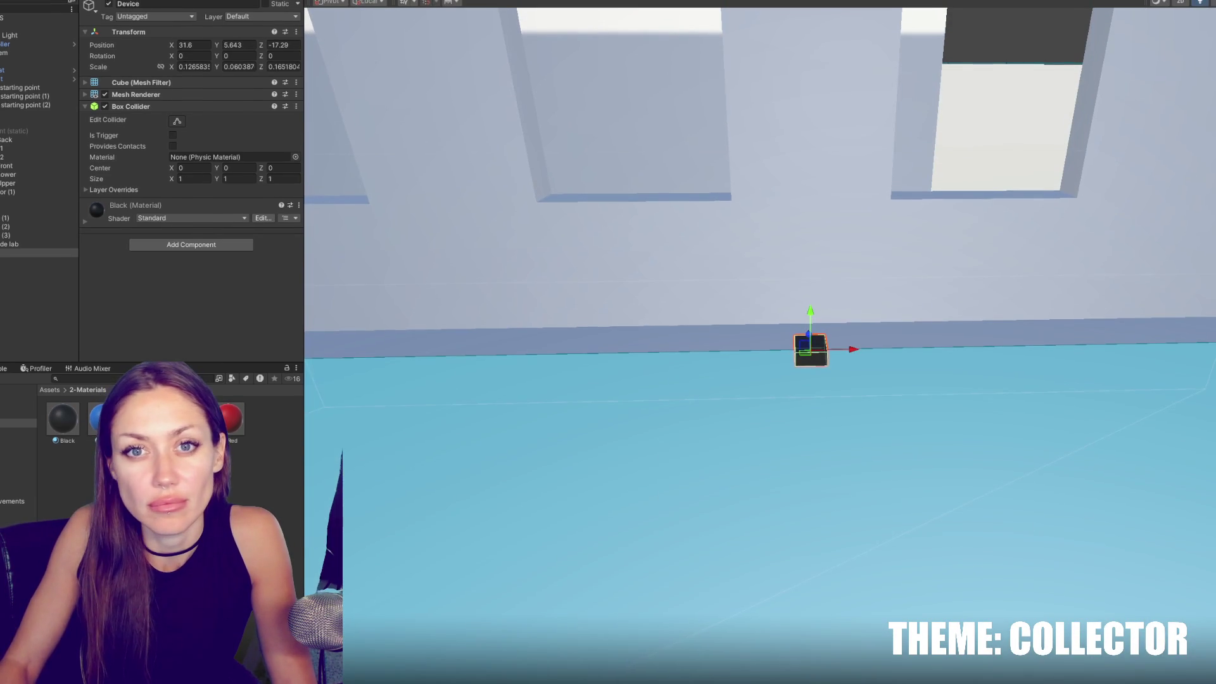
# Create a cube, stretch it into a long table, and set Device on its top.
pyautogui.rightClick(25, 95)
pyautogui.moveTo(89, 9)
pyautogui.click(190, 11)
pyautogui.write('w')
pyautogui.moveTo(816, 308)
pyautogui.mouseDown()
pyautogui.moveTo(838, 478)
pyautogui.moveTo(830, 420)
pyautogui.moveTo(811, 421)
pyautogui.moveTo(796, 286)
pyautogui.moveTo(804, 299)
pyautogui.moveTo(967, 303)
pyautogui.moveTo(925, 304)
pyautogui.mouseUp()
pyautogui.press('r')
pyautogui.click(812, 350)
pyautogui.press('w')
pyautogui.moveTo(800, 339); pyautogui.dragTo(796, 226)
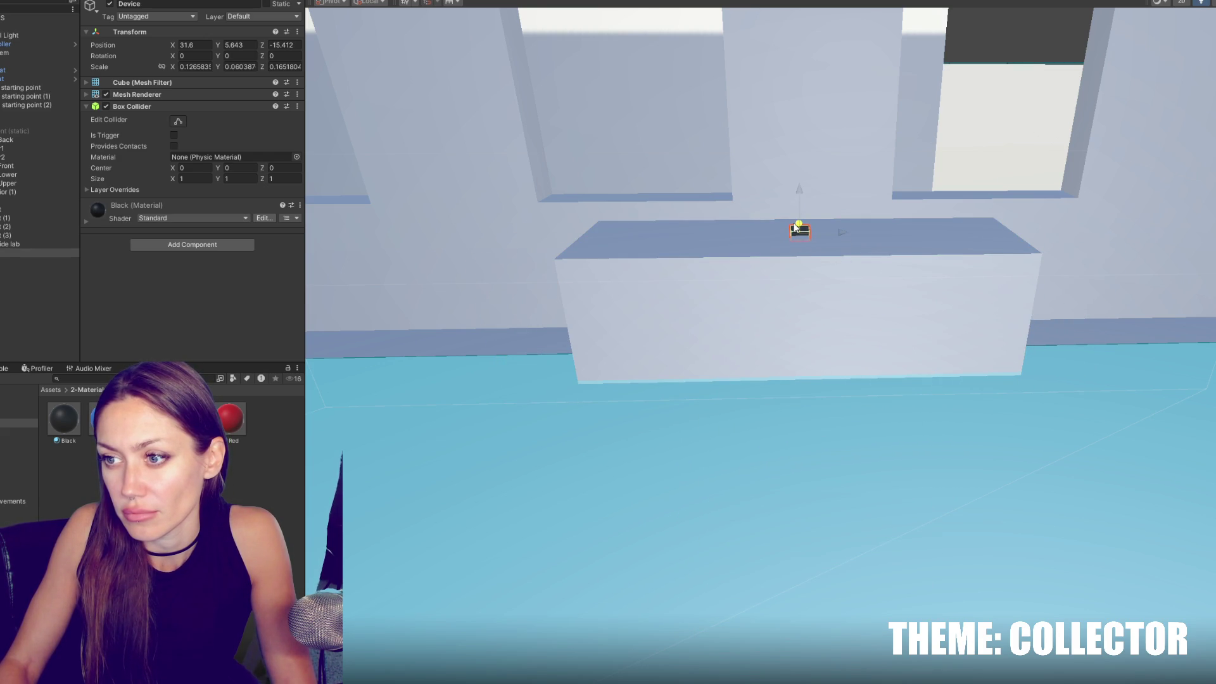
pyautogui.moveTo(795, 182); pyautogui.dragTo(808, 182)
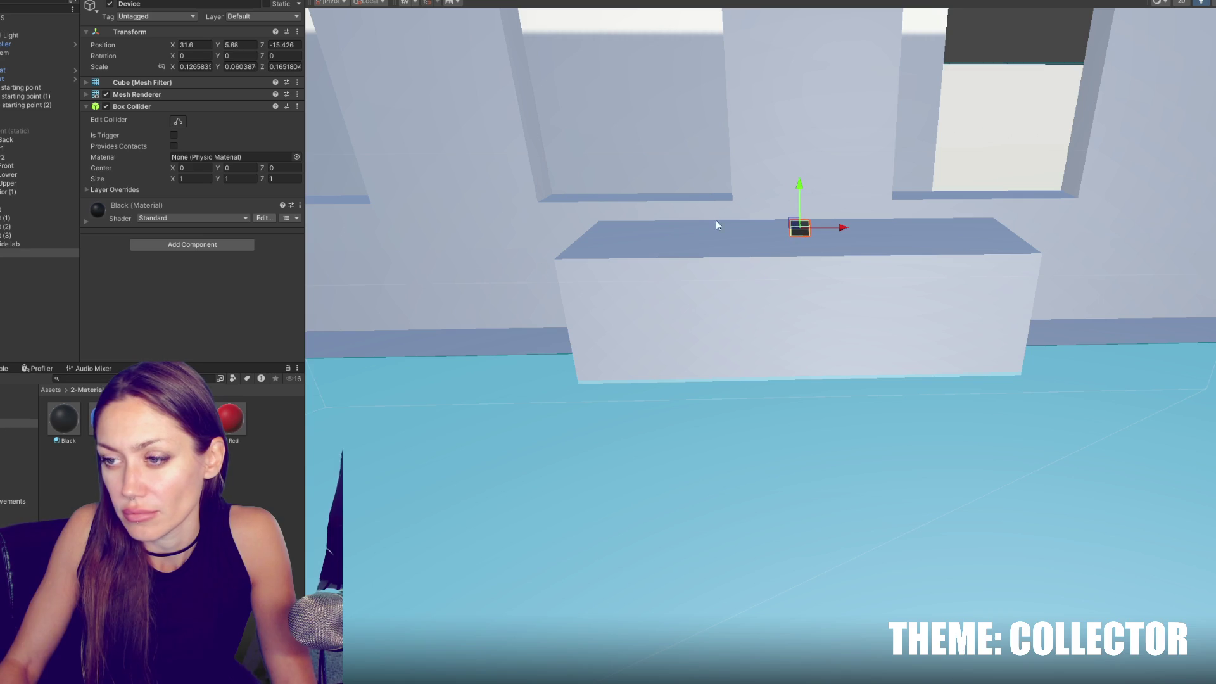
# Add a new layer named Device as User Layer 10.
pyautogui.click(263, 16)
pyautogui.click(261, 140)
pyautogui.click(233, 178)
pyautogui.write('Device')
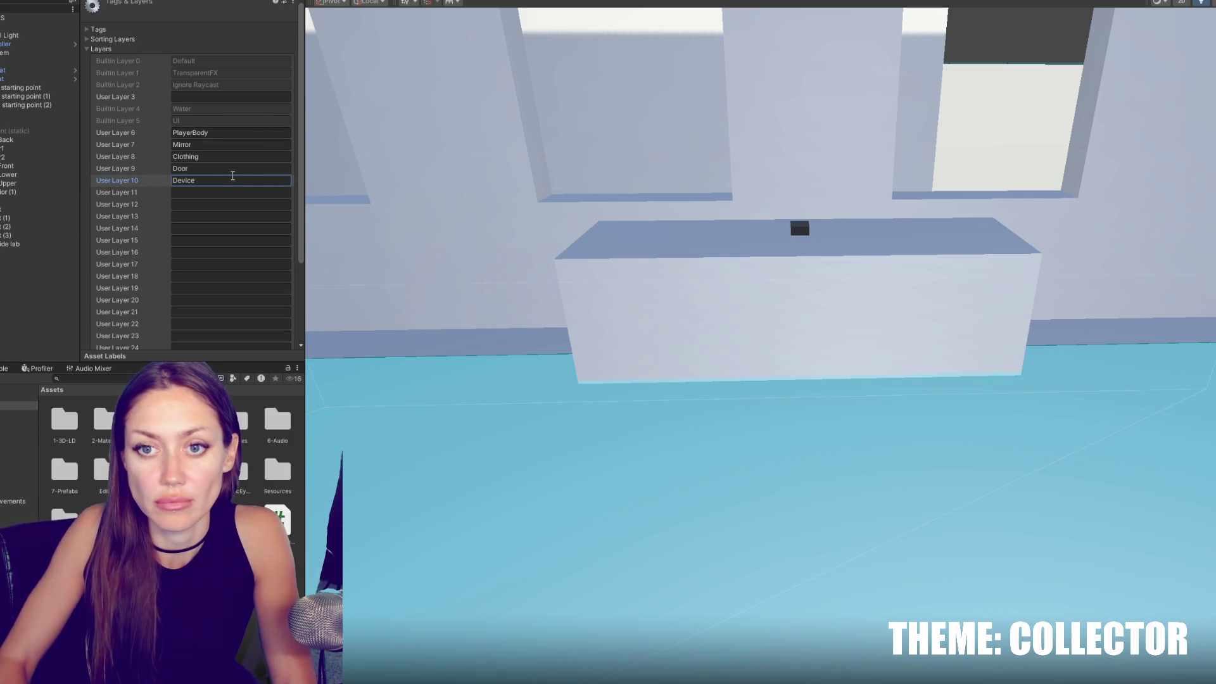
pyautogui.click(38, 253)
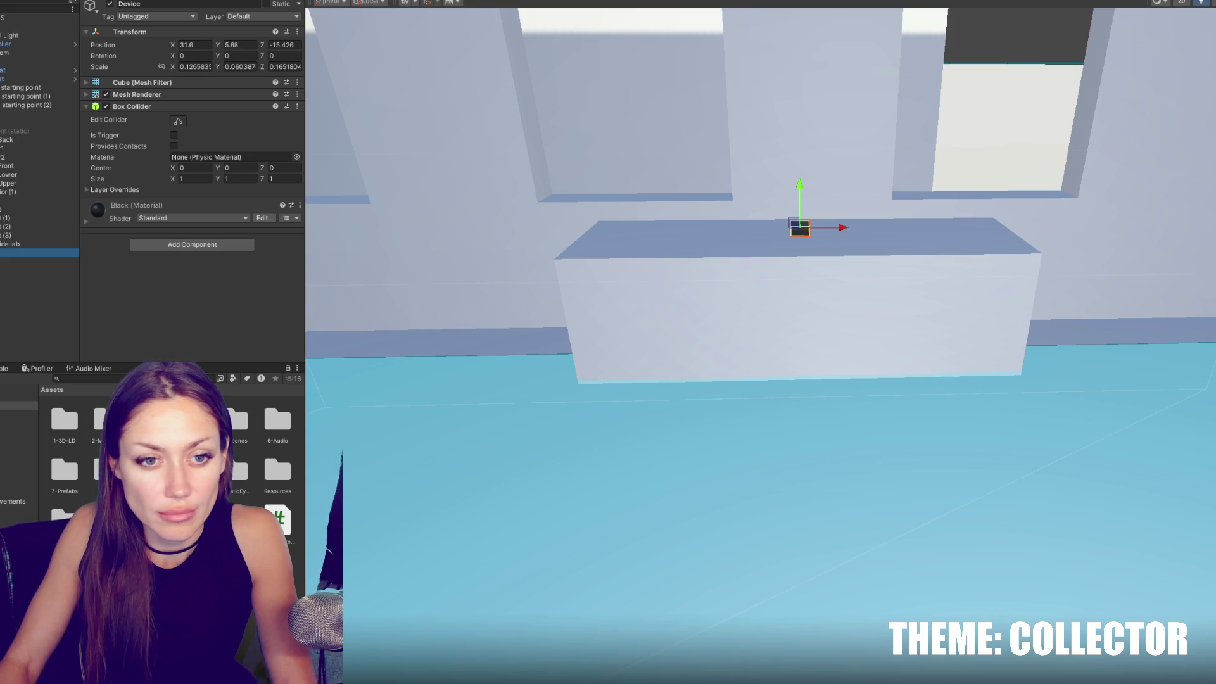
pyautogui.hotkey('alt', 'Tab')
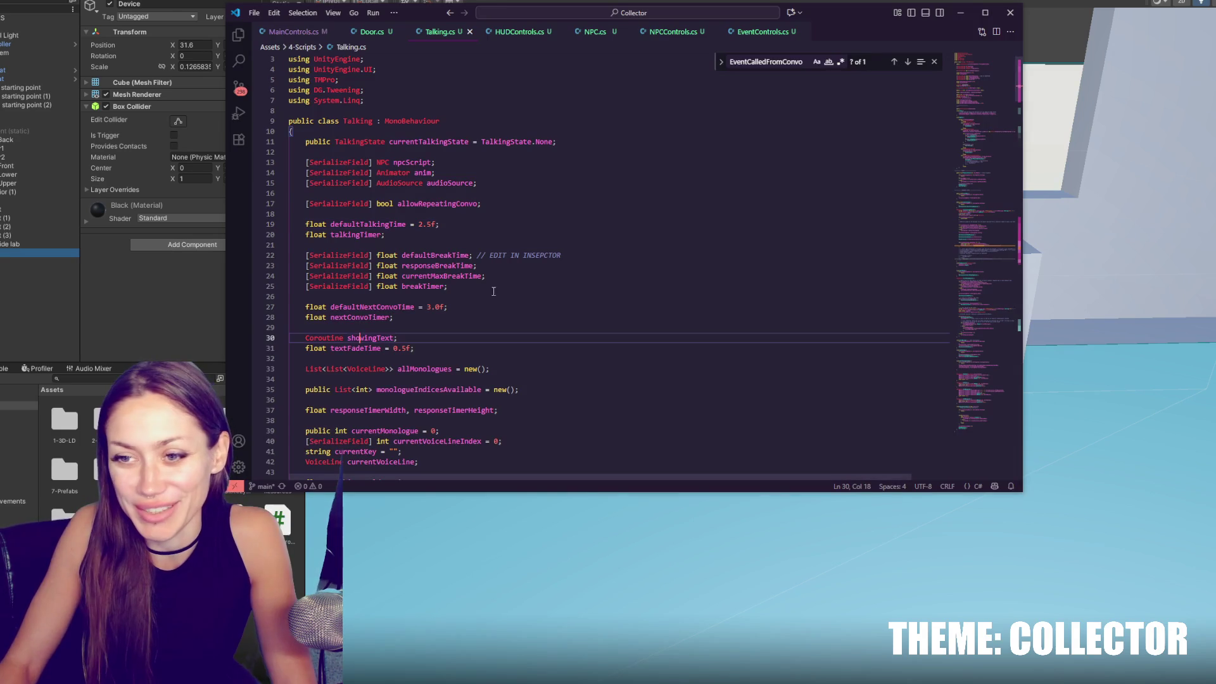
# Look through Talking.cs, then switch to MainControls.cs declaring numOfDevices = 0 and totalNumOfDevices = 3.
pyautogui.click(578, 295)
pyautogui.scroll(-4, 585, 291)
pyautogui.click(621, 272)
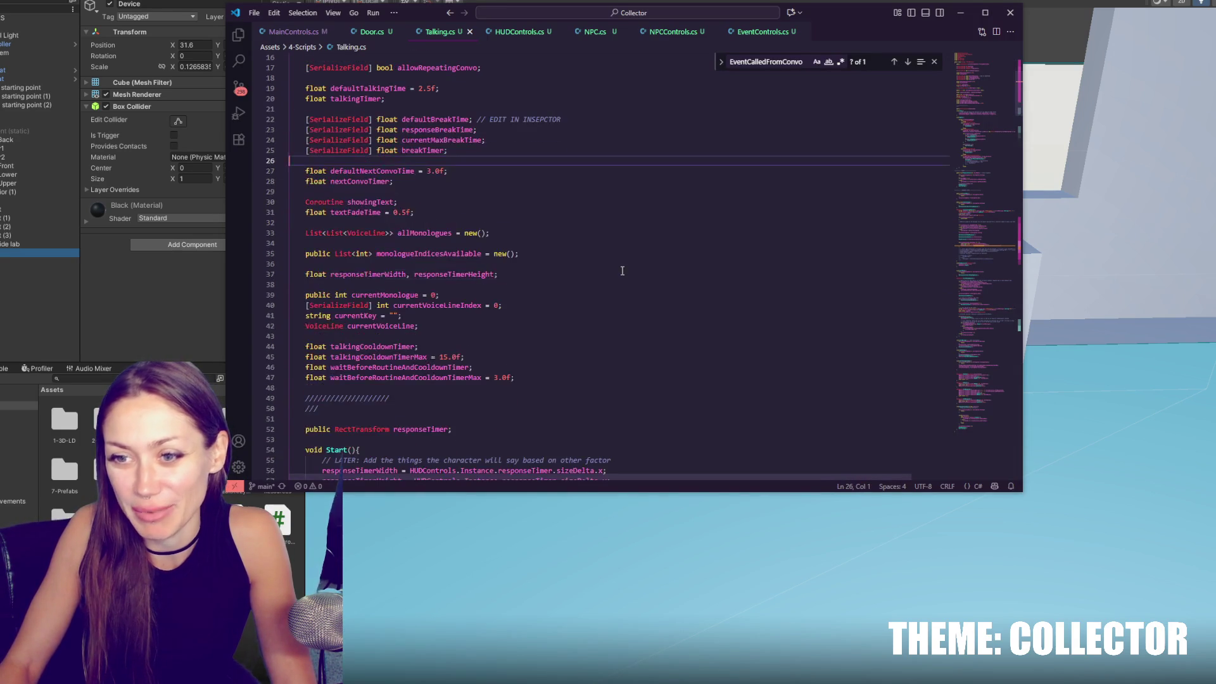
pyautogui.click(966, 426)
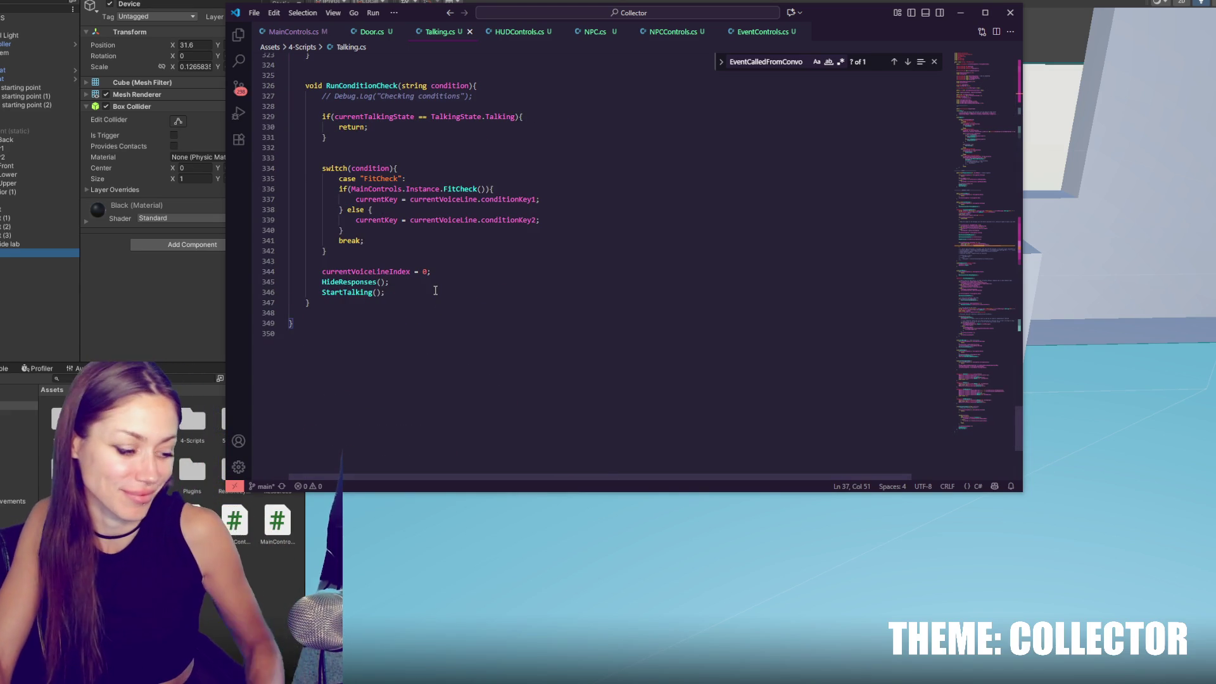
pyautogui.hotkey('ctrl', 'Tab')
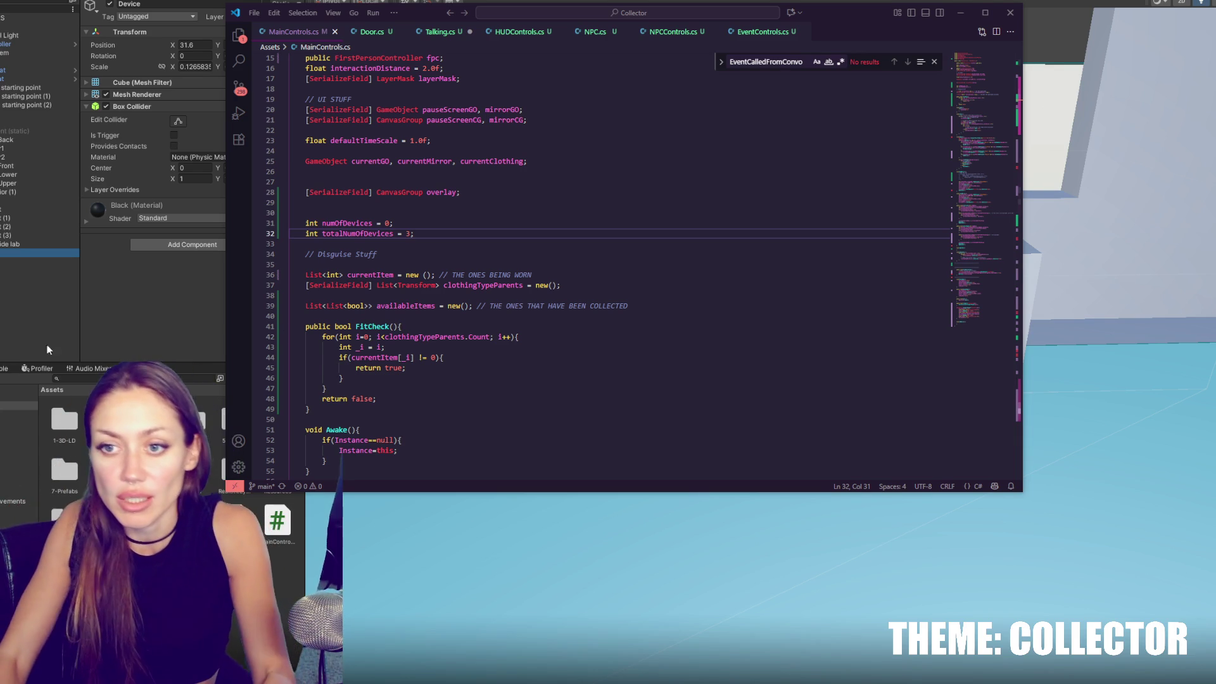
pyautogui.click(475, 254)
# Give AddDevice a GameObject device parameter and call device.Destroy(); in its body.
pyautogui.scroll(-20, 472, 285)
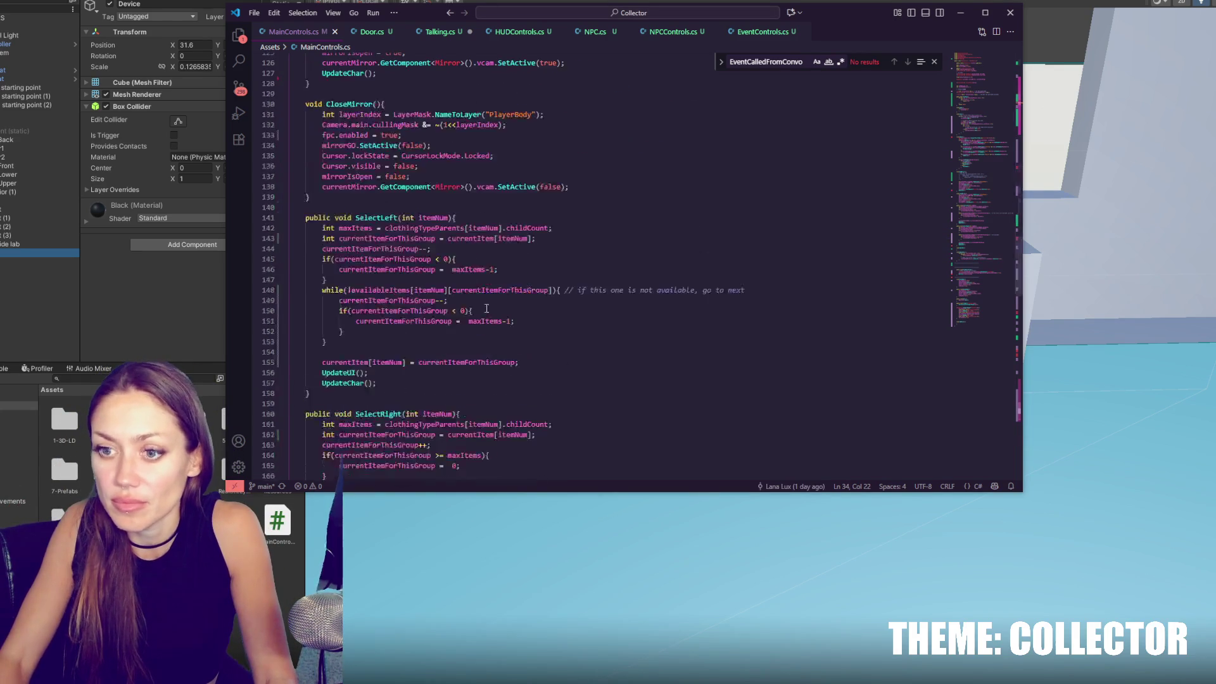
pyautogui.moveTo(1001, 267)
pyautogui.mouseDown()
pyautogui.moveTo(990, 118)
pyautogui.moveTo(967, 326)
pyautogui.mouseUp()
pyautogui.click(526, 298)
pyautogui.write('Gam')
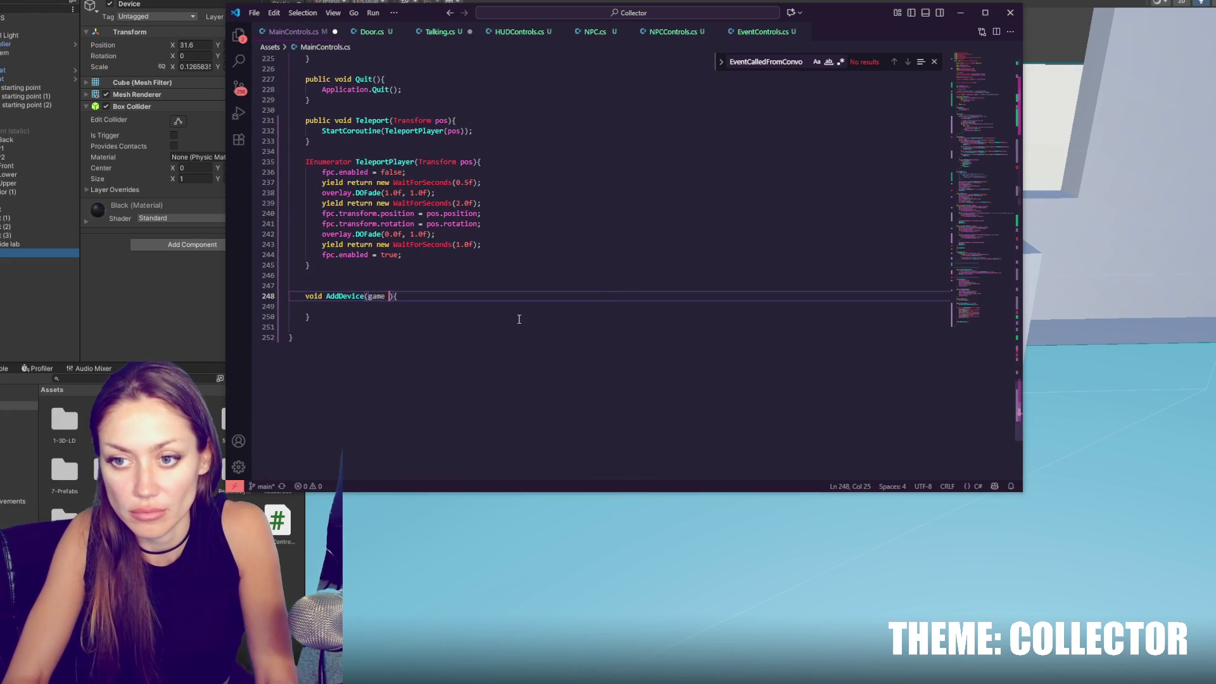
pyautogui.write('eObject ')
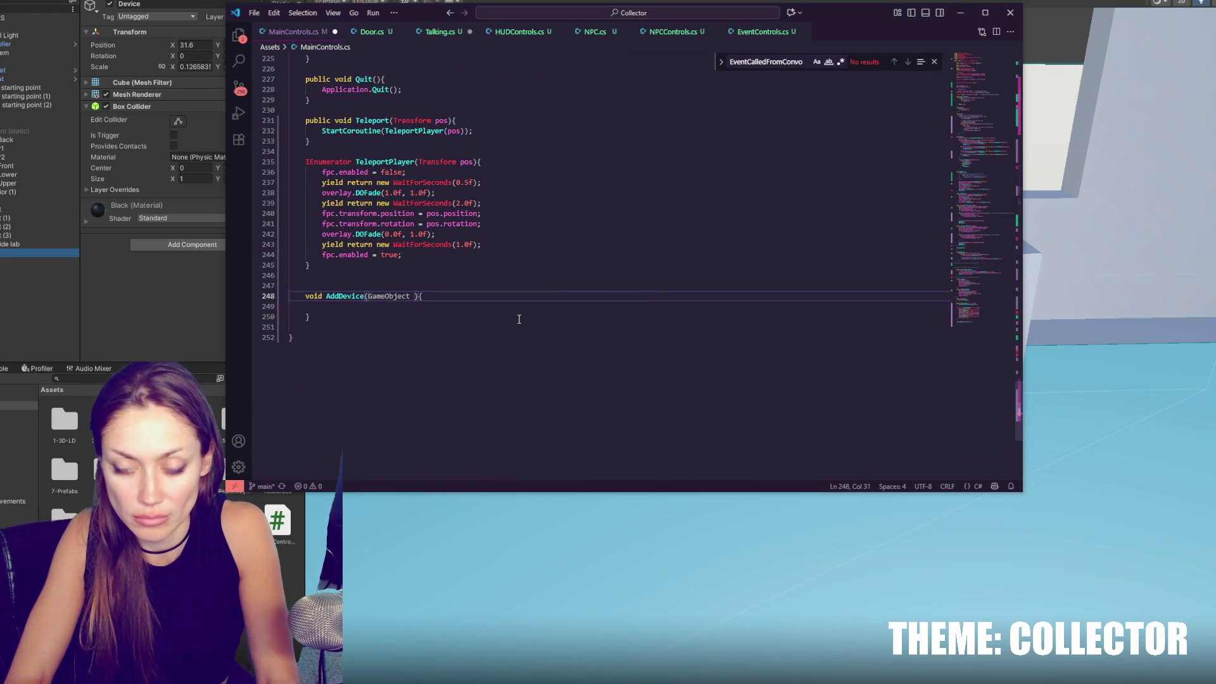
pyautogui.write('device')
pyautogui.click(365, 314)
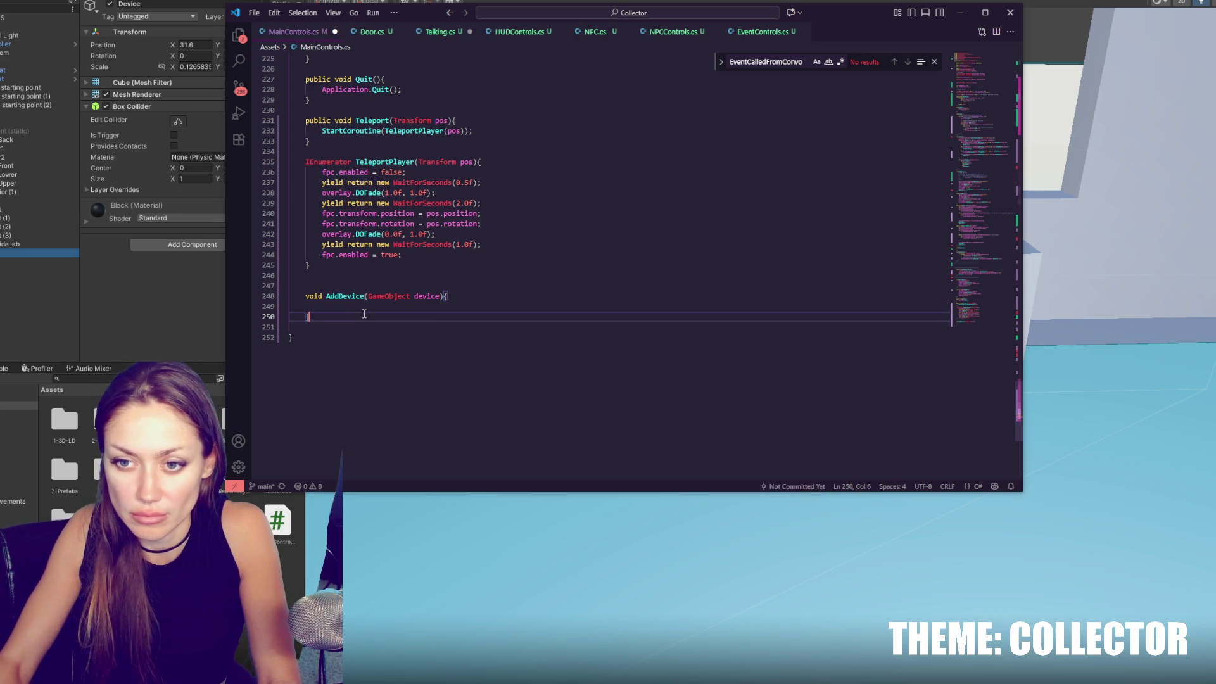
pyautogui.click(367, 304)
pyautogui.write('device.Destroy();')
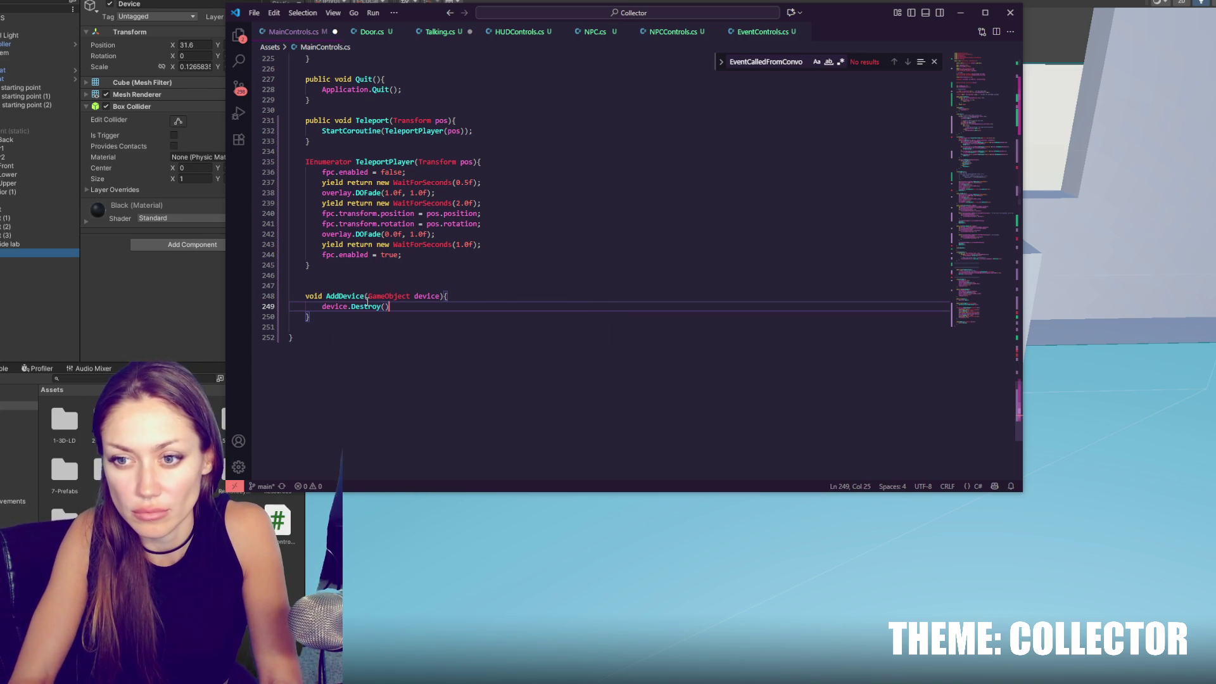
pyautogui.press('Return')
# Add the comment '// add to our collection' below the Destroy call.
pyautogui.write('//ad')
pyautogui.press('BackSpace')
pyautogui.press('BackSpace')
pyautogui.write('add to our collection')
pyautogui.press('Return')
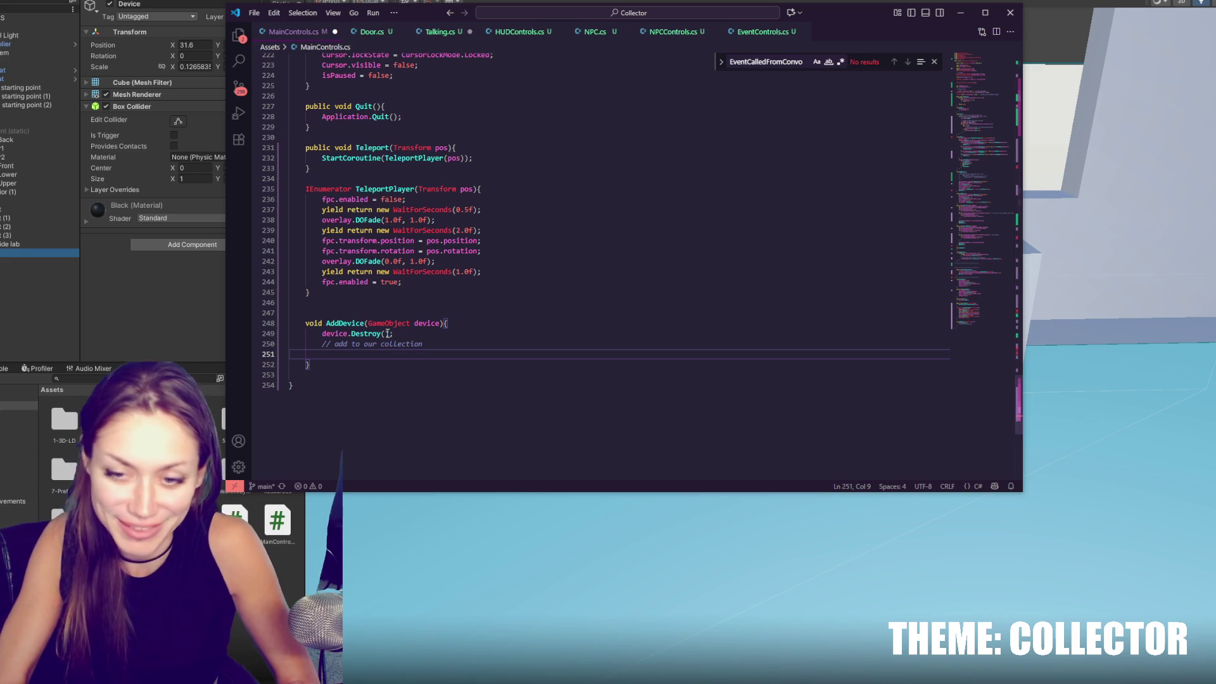
# Increment numOfDevices on a new line after the destroy call.
pyautogui.click(385, 333)
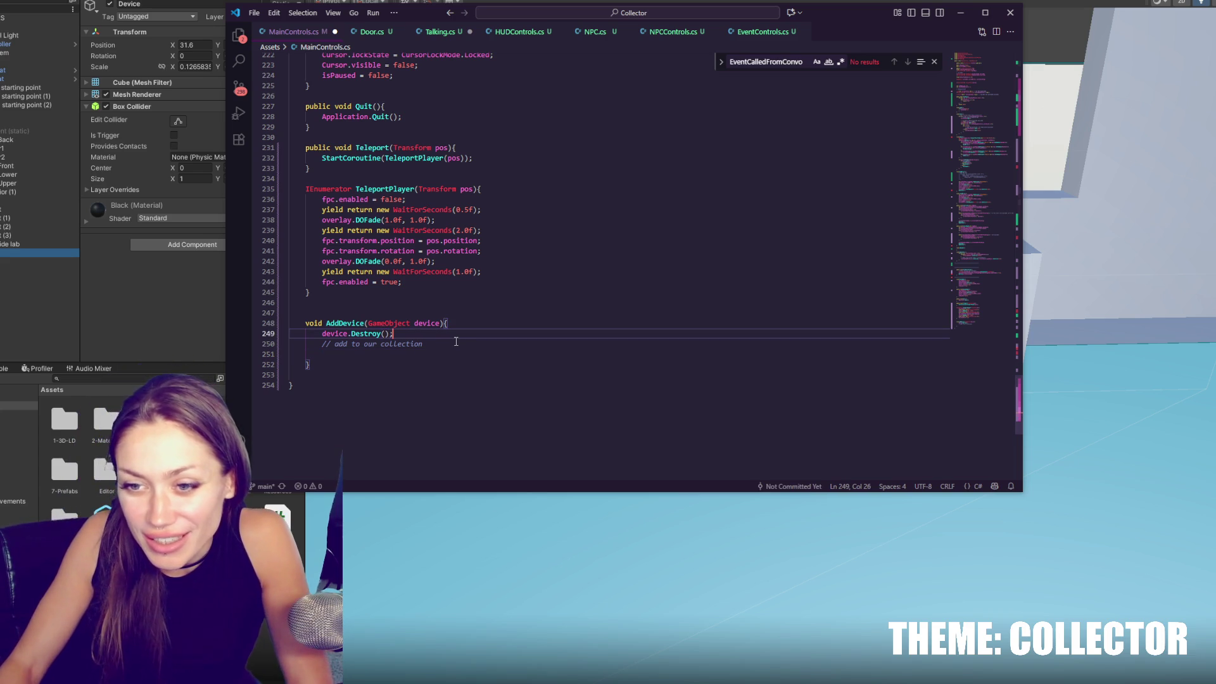
pyautogui.press('Return')
pyautogui.write('numOfDevices')
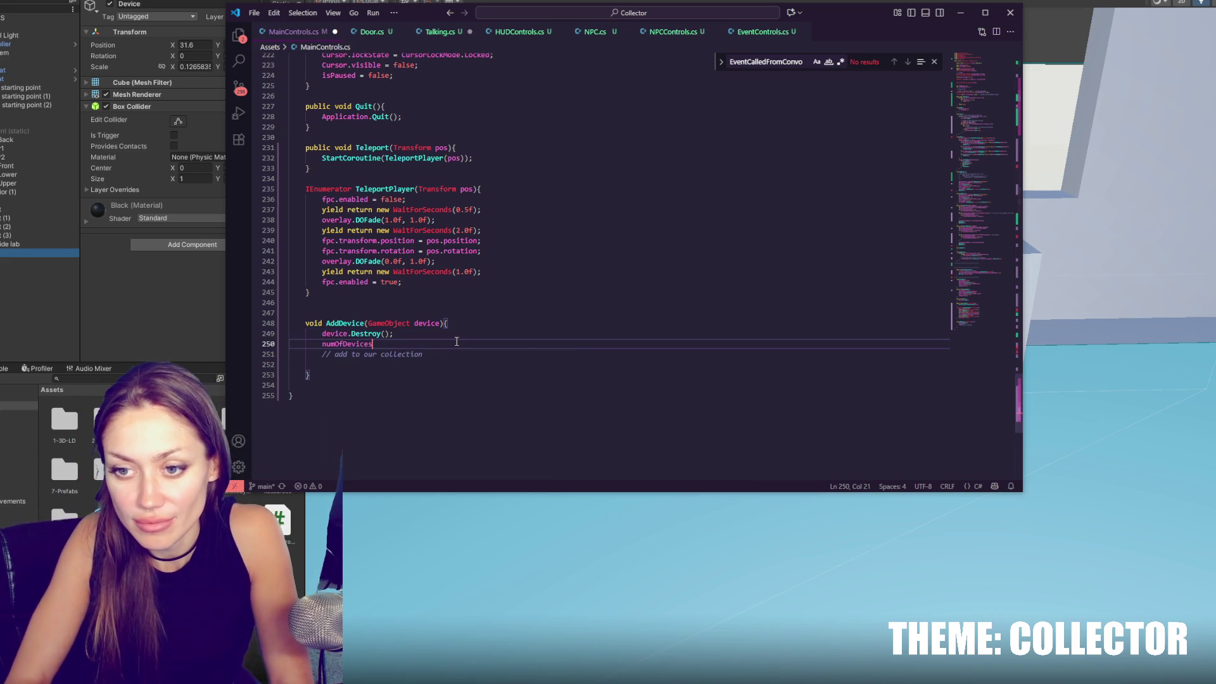
pyautogui.moveTo(456, 341); pyautogui.dragTo(455, 337)
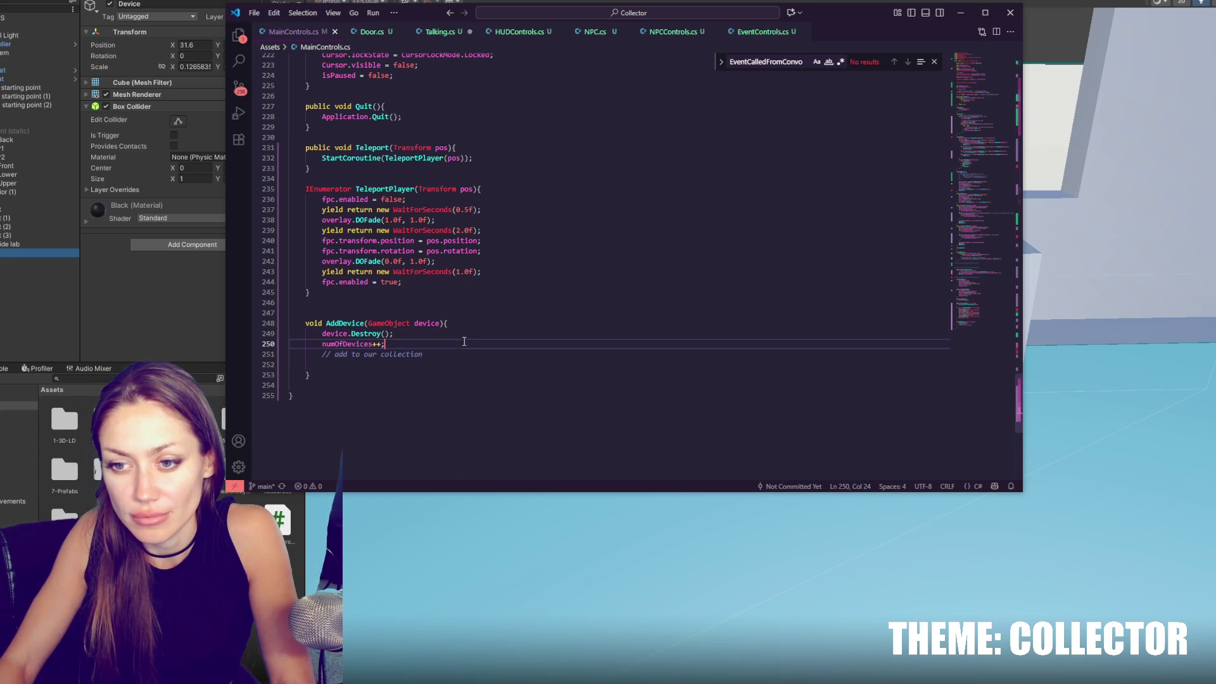
# Add the comment '// if total, win game' beneath the collection comment.
pyautogui.click(473, 353)
pyautogui.click(475, 365)
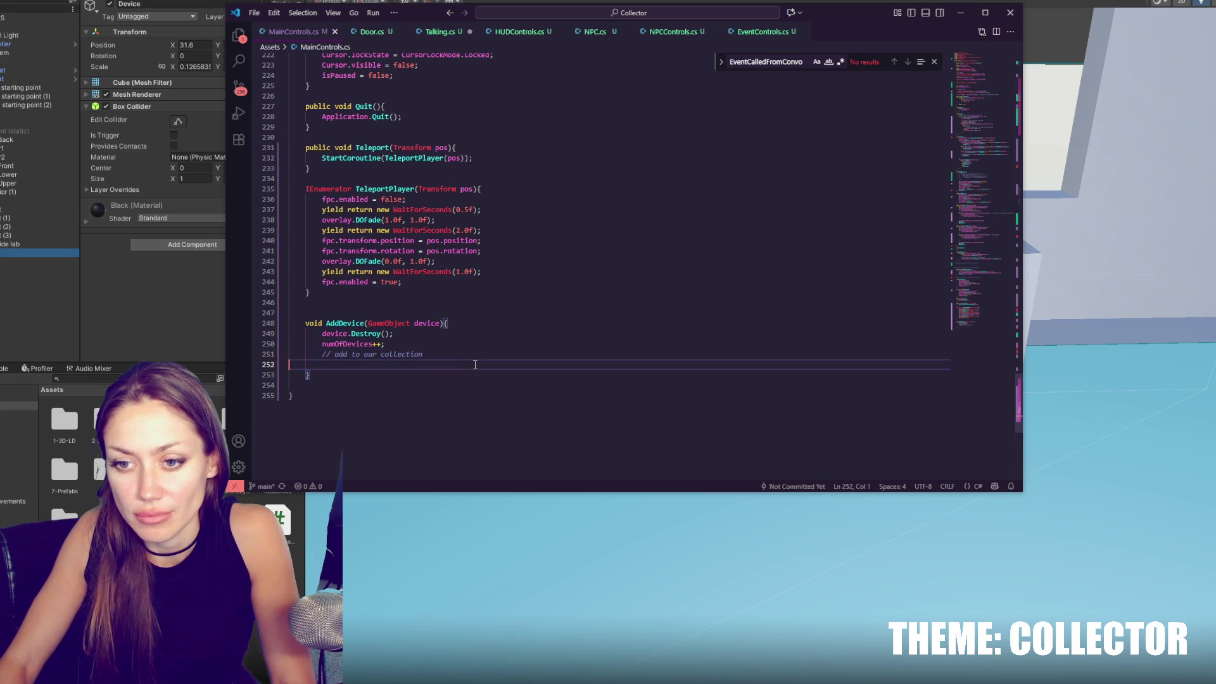
pyautogui.hotkey('ctrl', 'shift', 'Return')
pyautogui.write('// if total, game win')
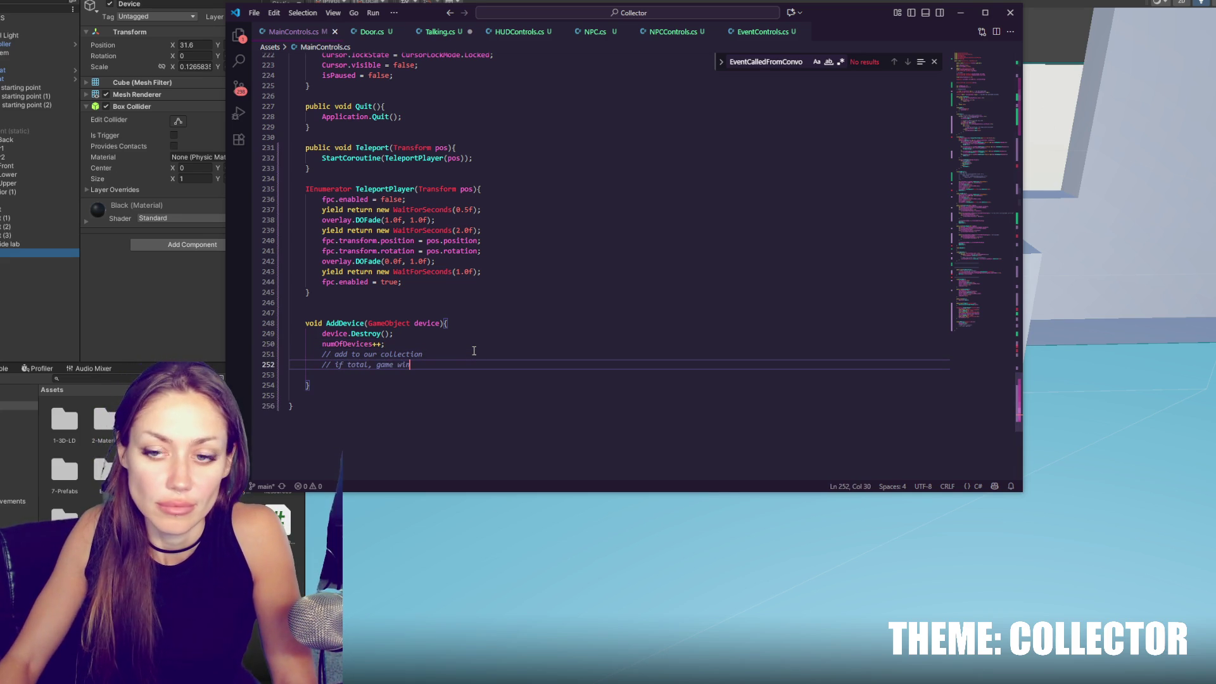
pyautogui.moveTo(382, 366); pyautogui.dragTo(379, 366)
pyautogui.write('wo')
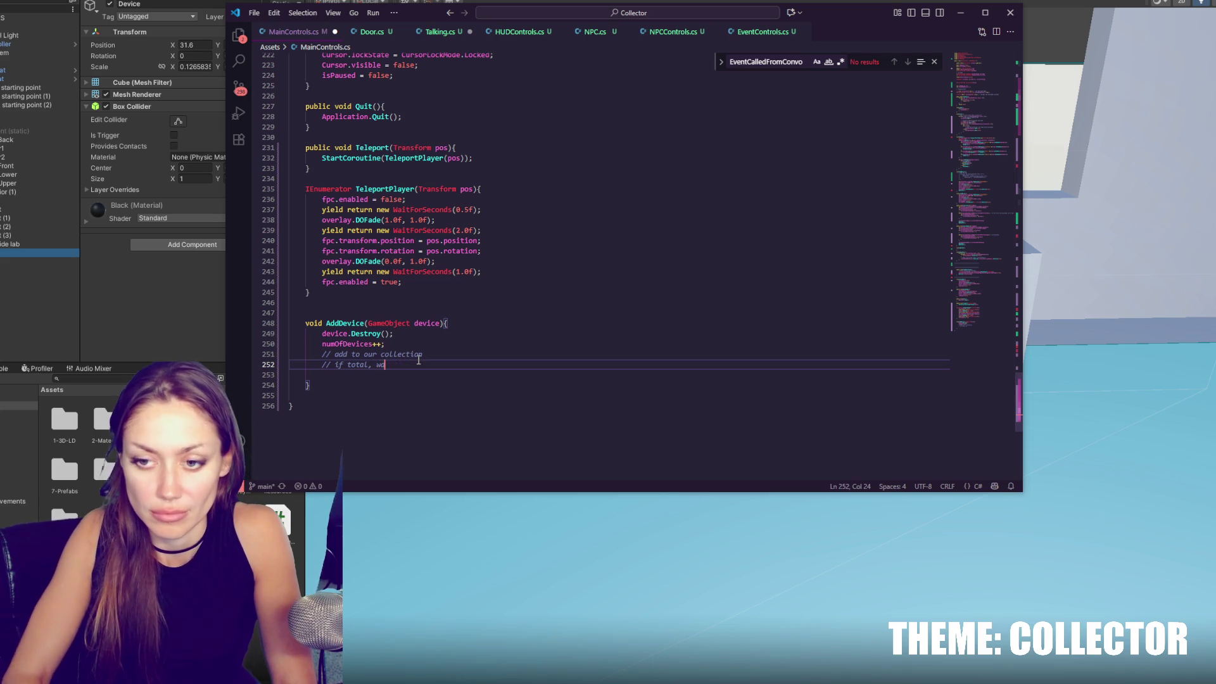
pyautogui.hotkey('alt', 'Tab')
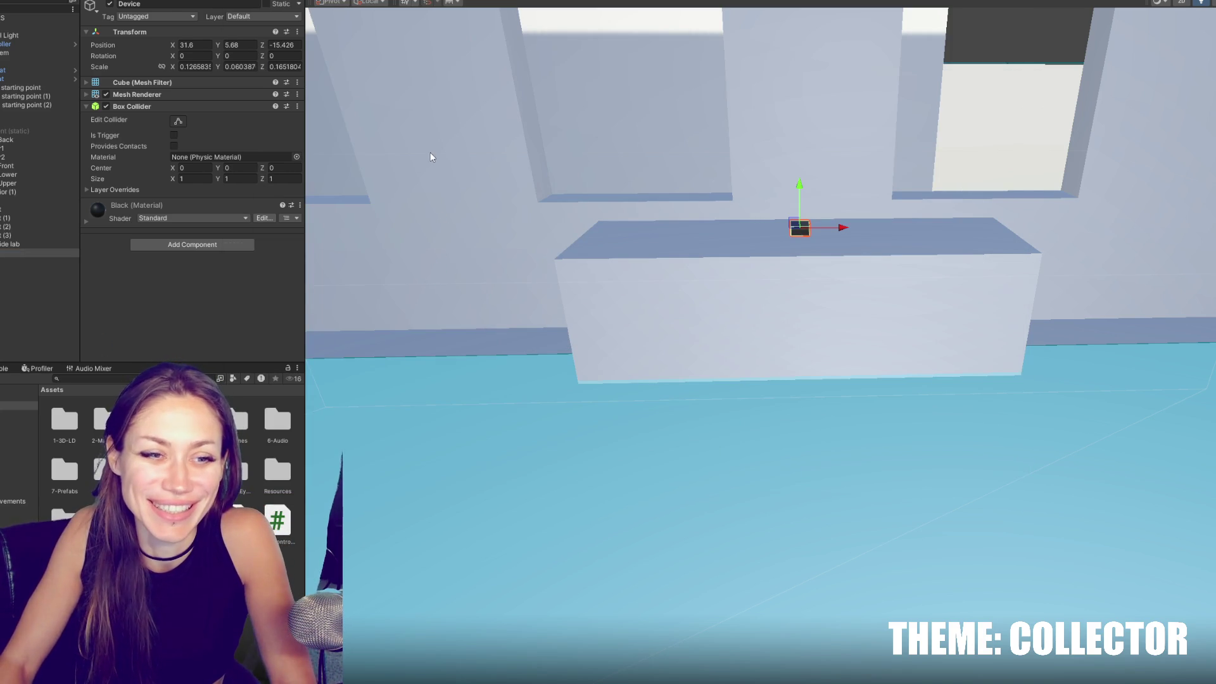
# Try to enter play mode and reselect the Device object.
pyautogui.hotkey('ctrl', 'p')
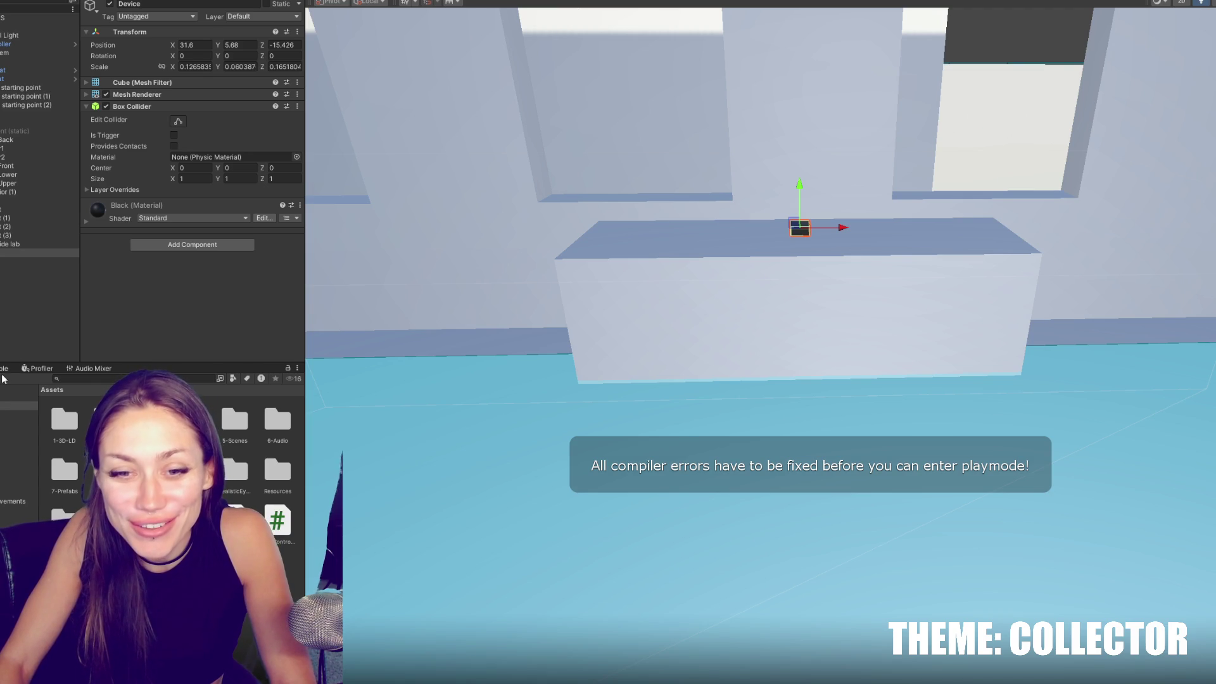
pyautogui.click(10, 336)
pyautogui.click(9, 253)
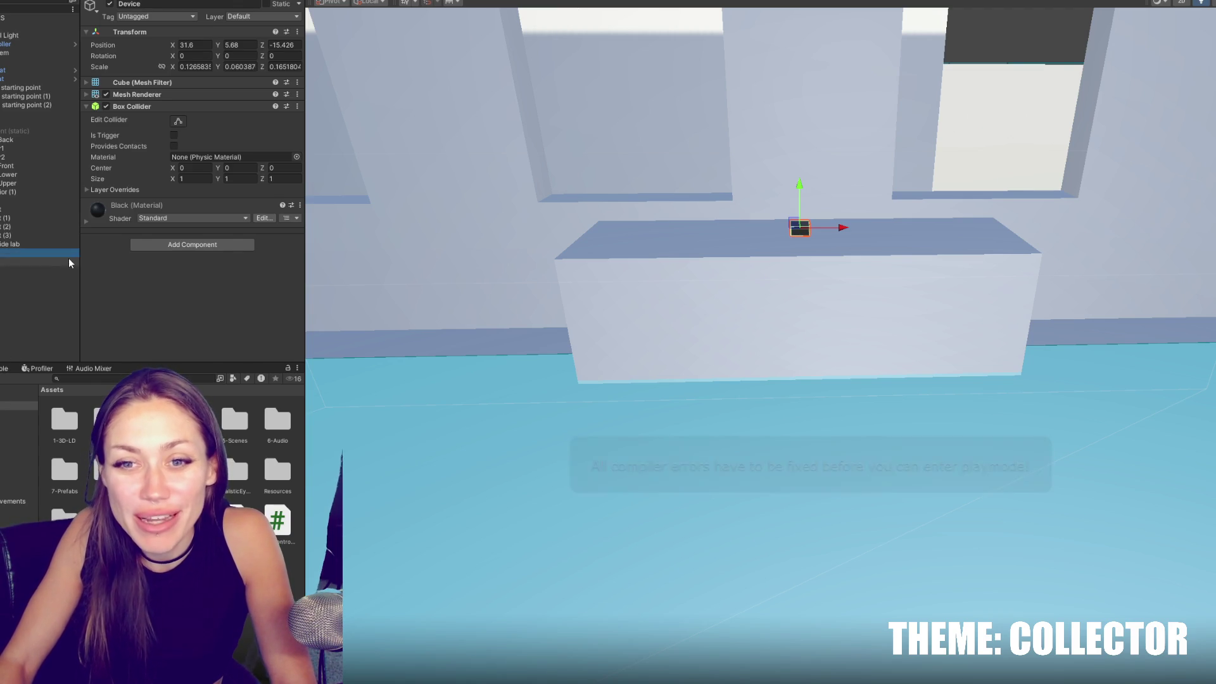
# Pass currentGO into the AddDevice call in Update.
pyautogui.hotkey('alt', 'Tab')
pyautogui.doubleClick(344, 323)
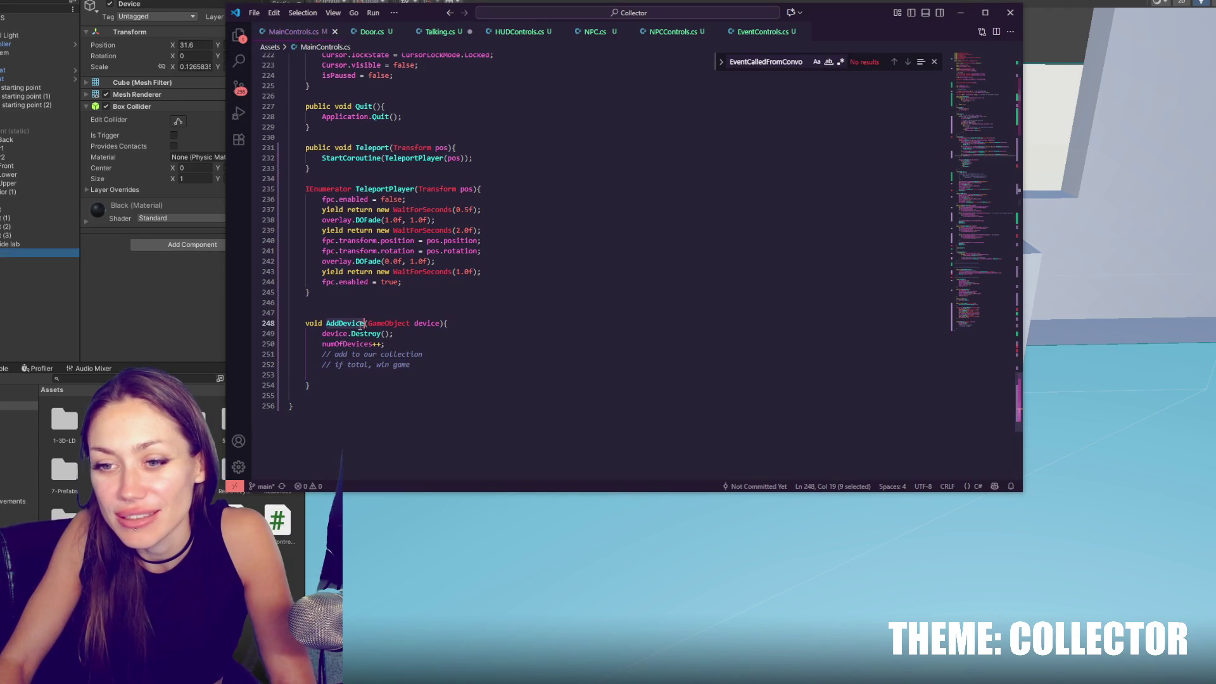
pyautogui.hotkey('ctrl', 'f')
pyautogui.click(894, 62)
pyautogui.doubleClick(539, 257)
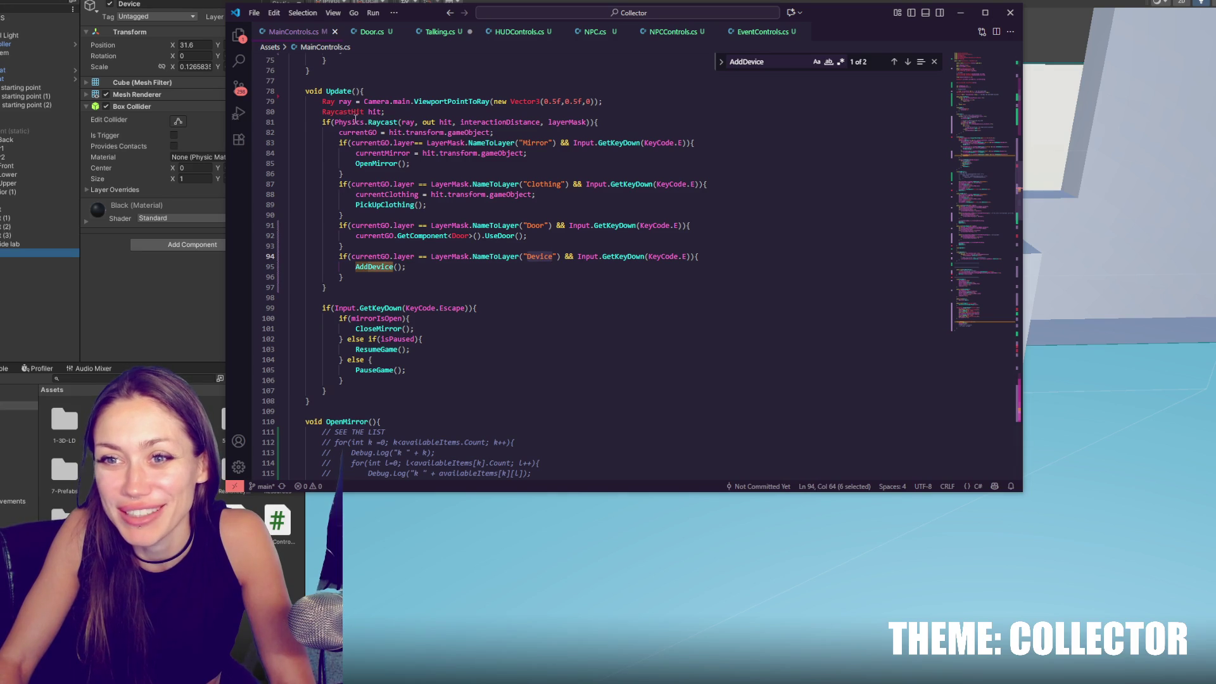
pyautogui.scroll(1, 355, 117)
pyautogui.doubleClick(358, 159)
pyautogui.hotkey('ctrl', 'c')
pyautogui.click(395, 293)
pyautogui.hotkey('ctrl', 'v')
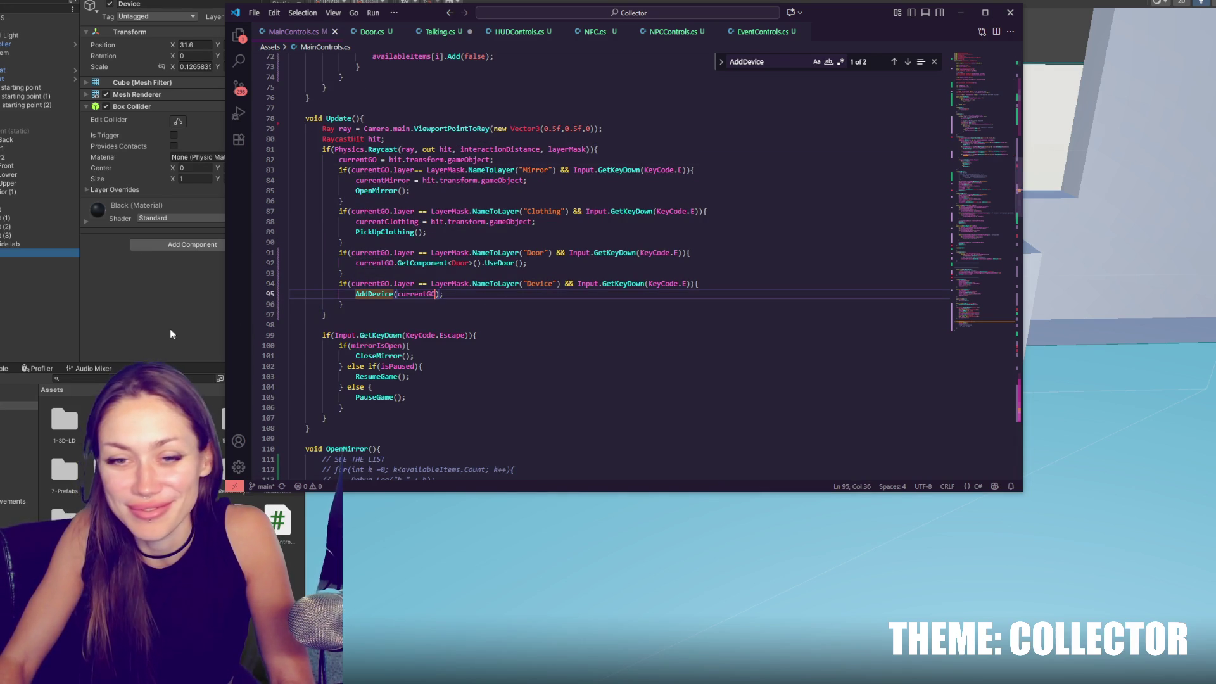
# Follow the Console compile error and change device.Destroy() to Destroy(device), then save.
pyautogui.hotkey('alt', 'Tab')
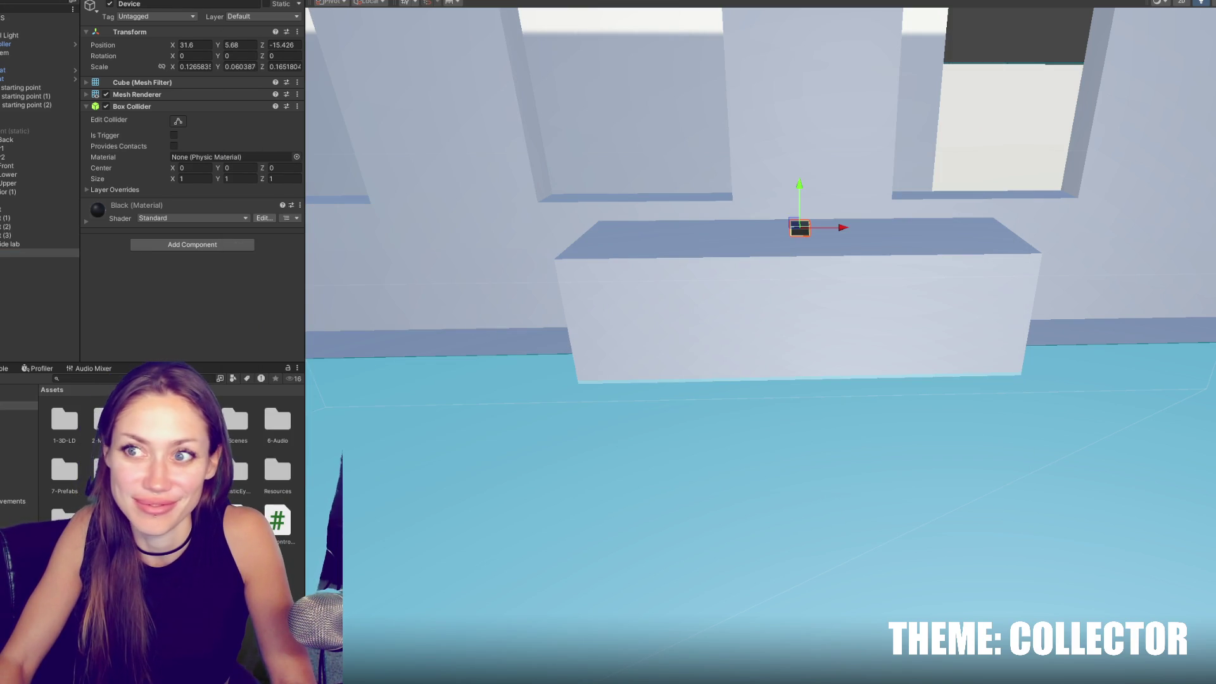
pyautogui.click(573, 2)
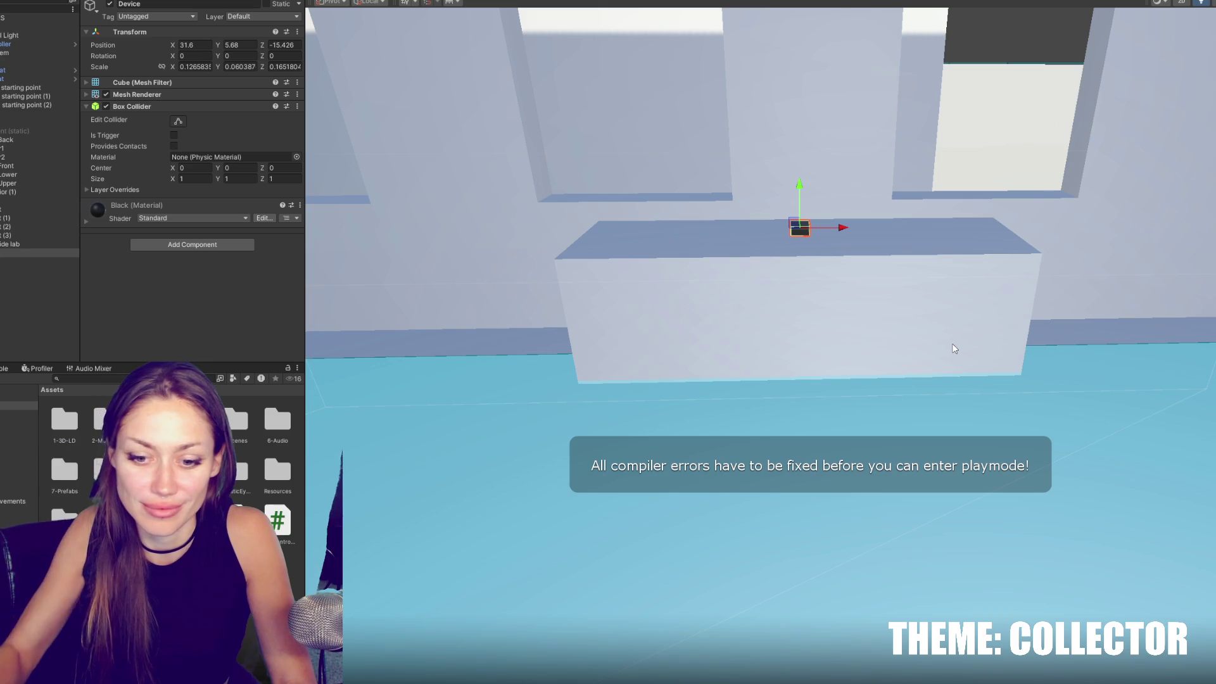
pyautogui.click(4, 368)
pyautogui.click(43, 390)
pyautogui.doubleClick(43, 390)
pyautogui.doubleClick(348, 267)
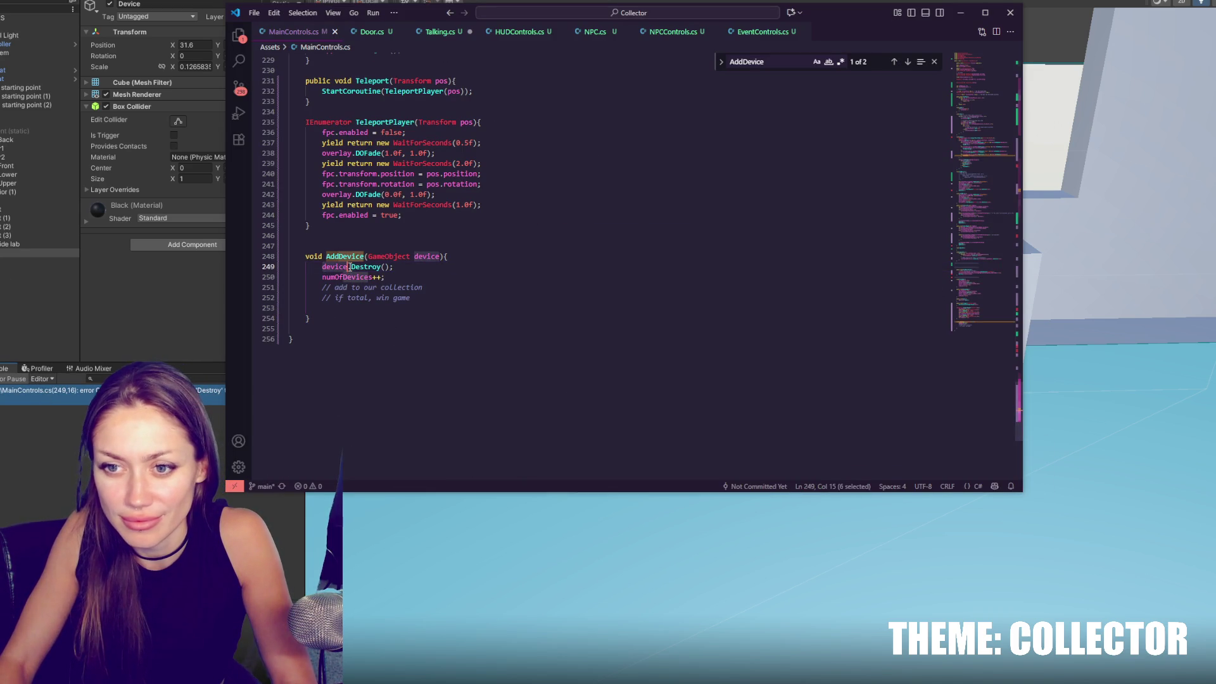
pyautogui.press('Delete')
pyautogui.press('Delete')
pyautogui.hotkey('ctrl', 's')
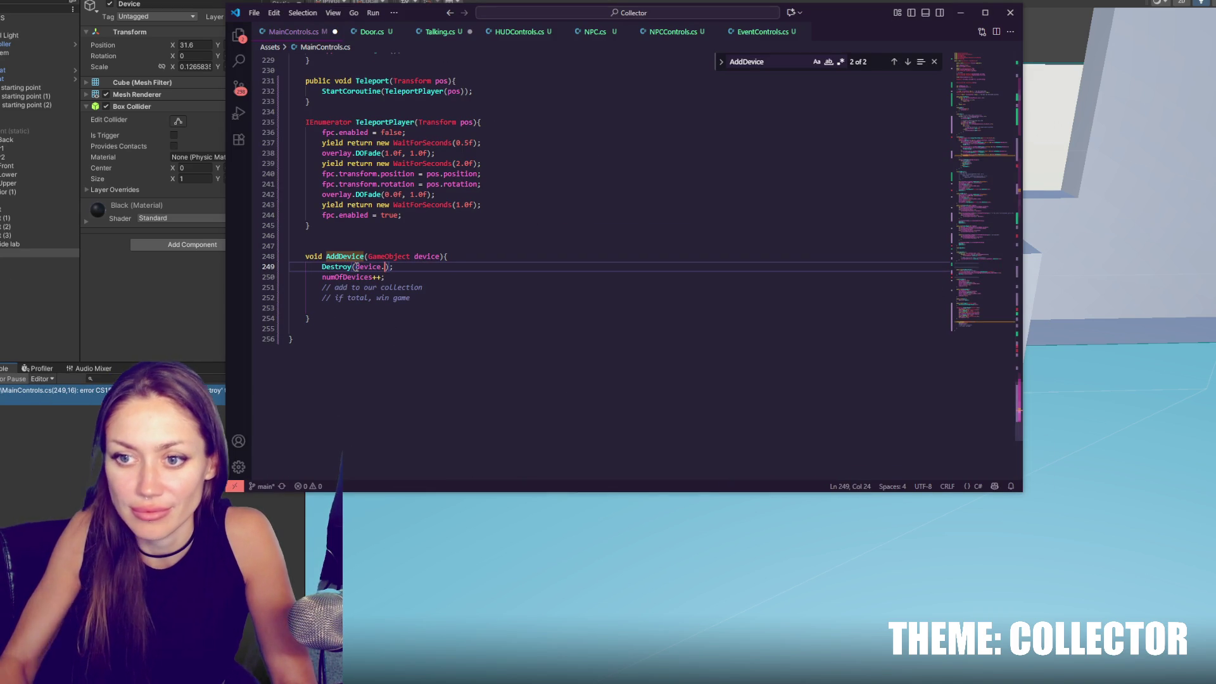
pyautogui.click(144, 293)
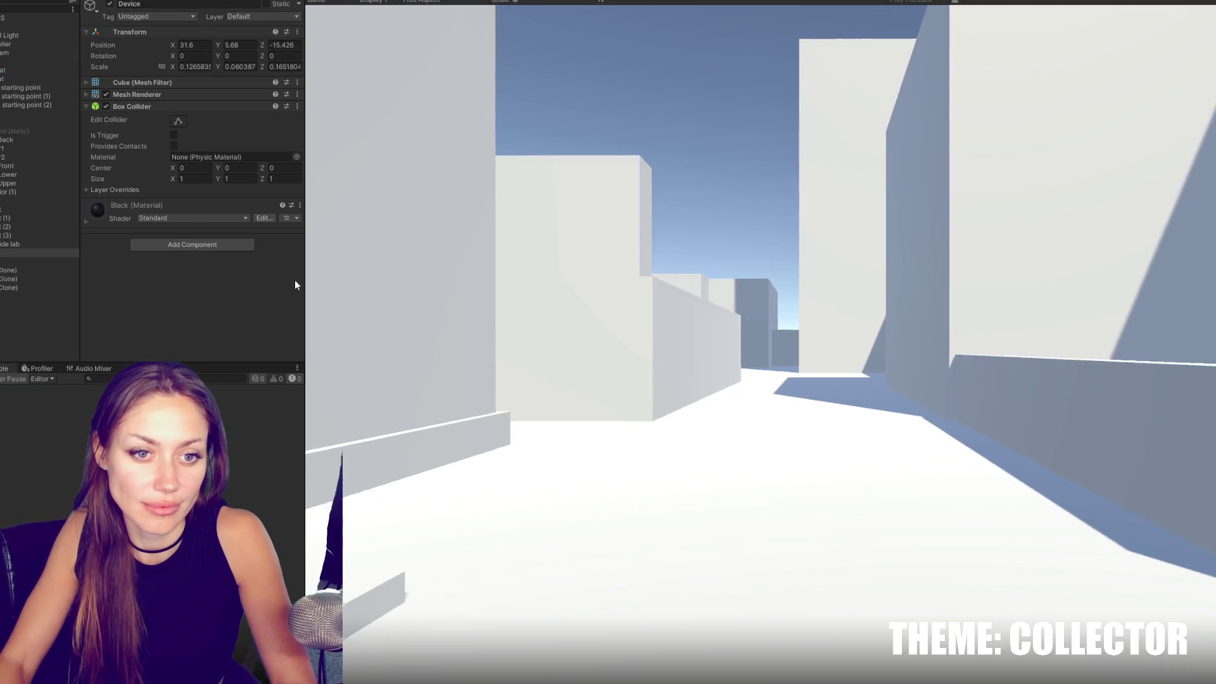
pyautogui.hotkey('ctrl', 'p')
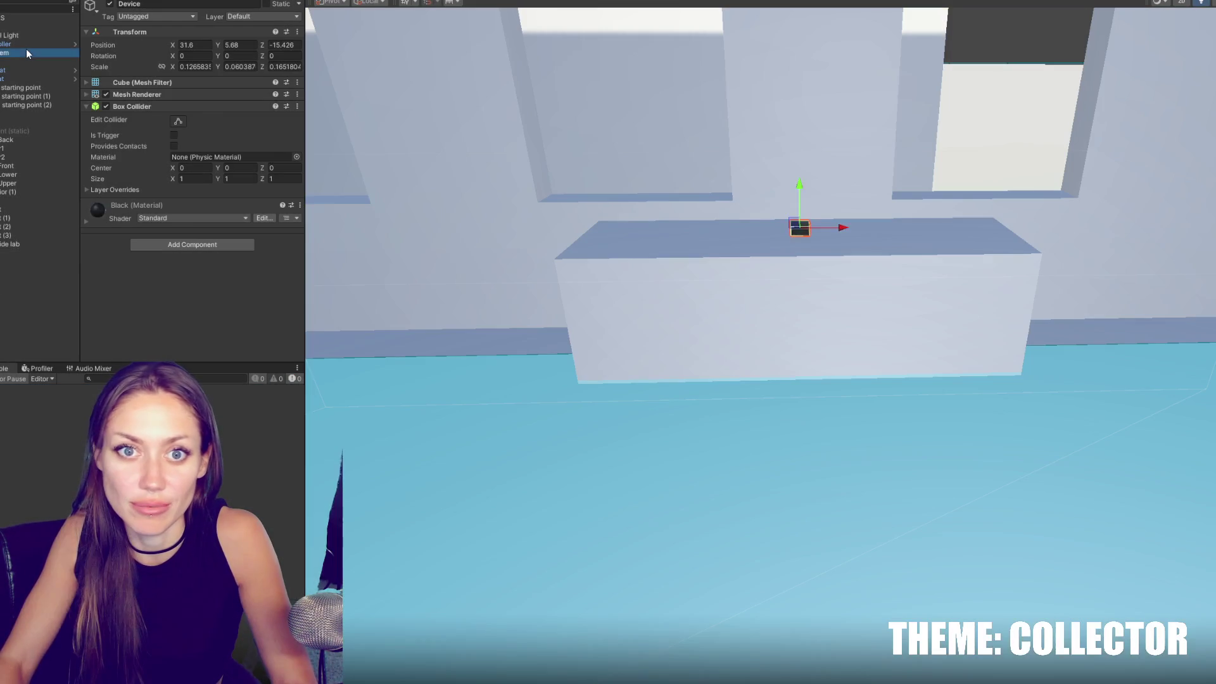
pyautogui.click(26, 27)
# Duplicate the black Overlay under Canvas and rename the copy Win.
pyautogui.press('Right')
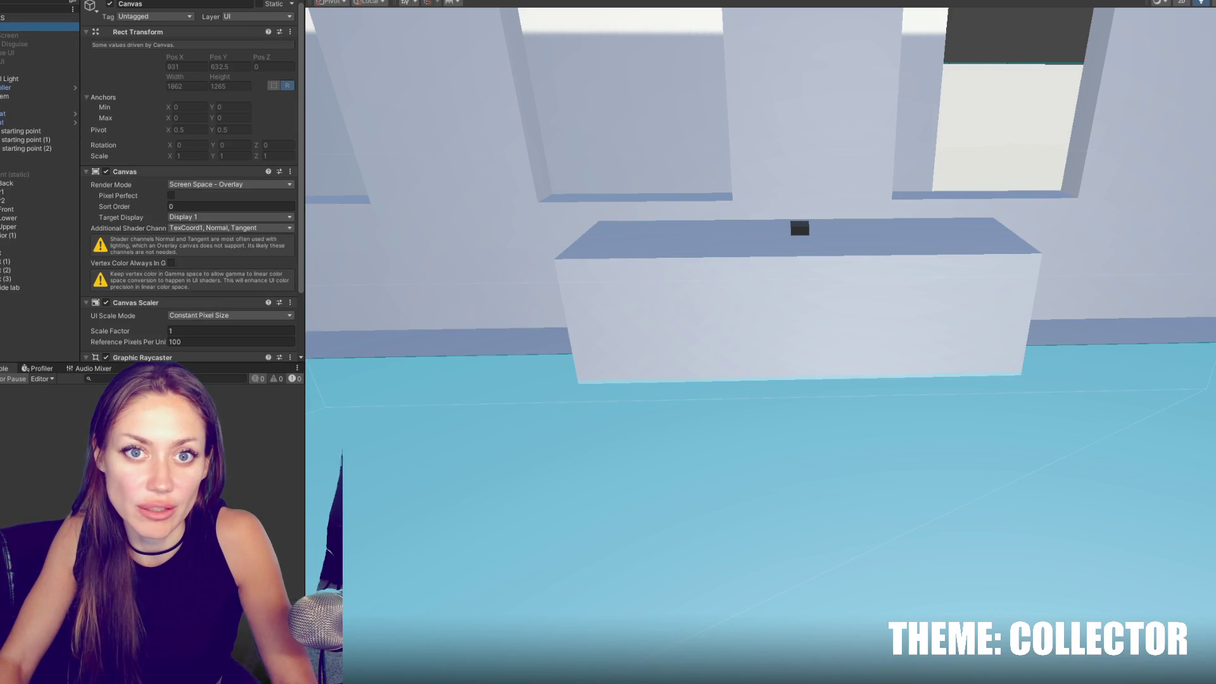
pyautogui.click(9, 71)
pyautogui.hotkey('ctrl', 'd')
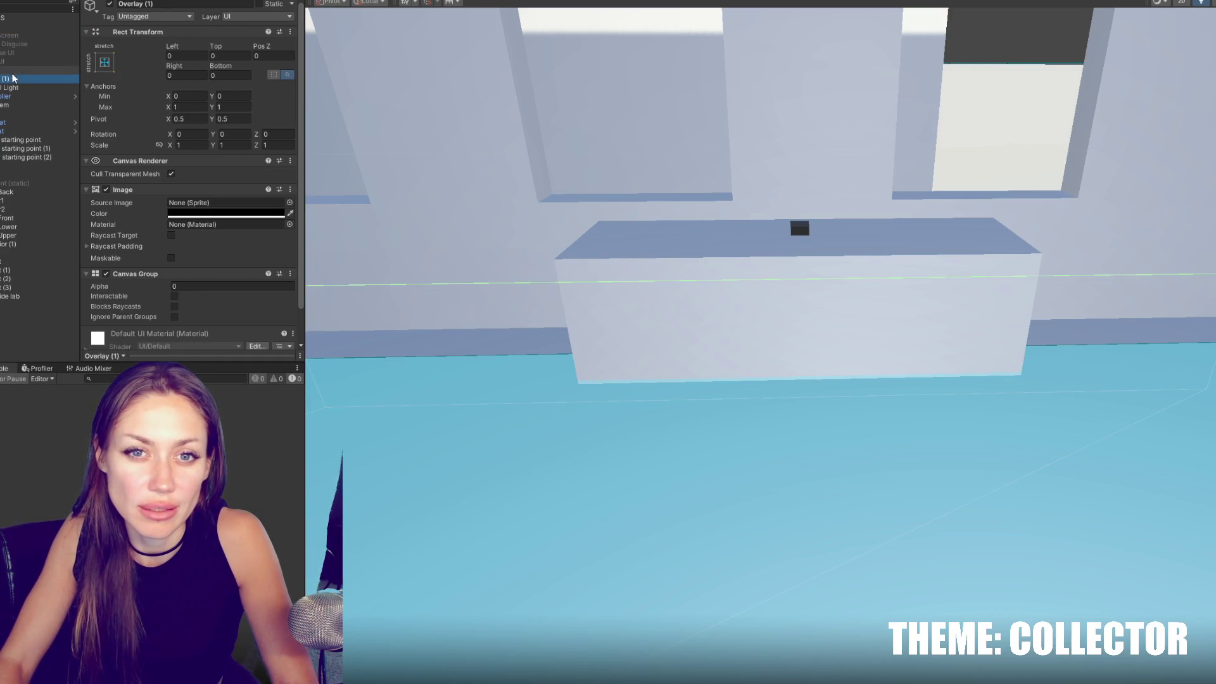
pyautogui.click(183, 5)
pyautogui.write('Win')
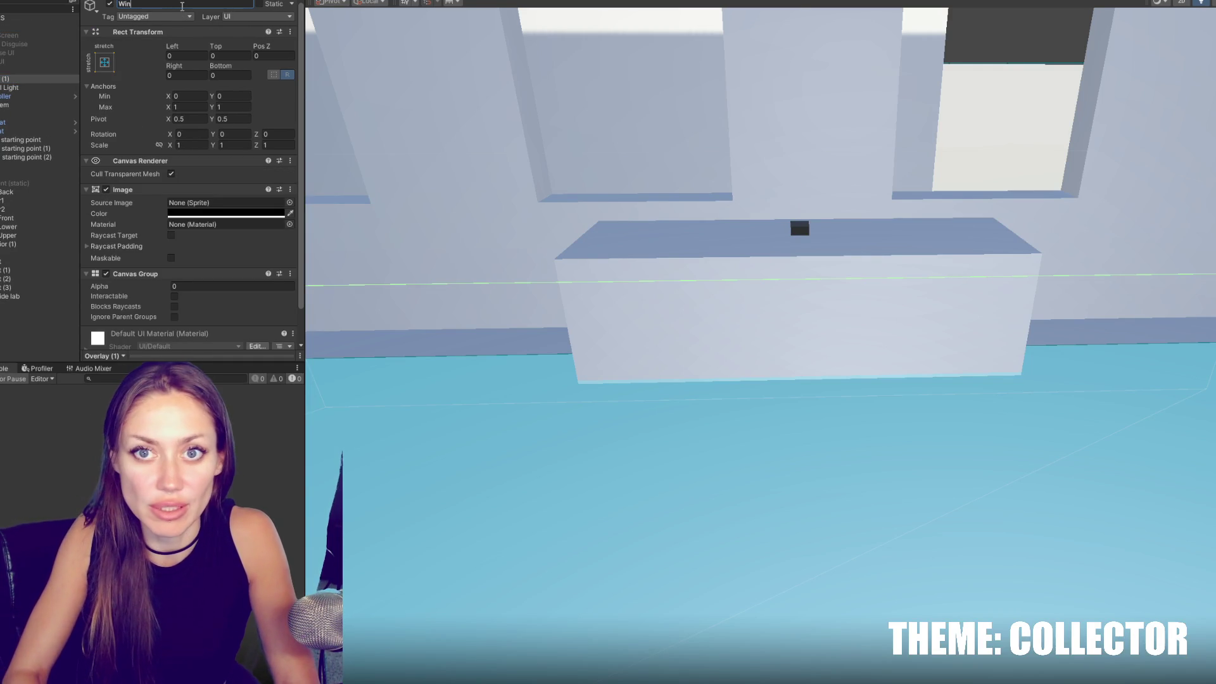
# Add a TextMeshPro text object inside Win reading 'YOU WIN'.
pyautogui.rightClick(3, 80)
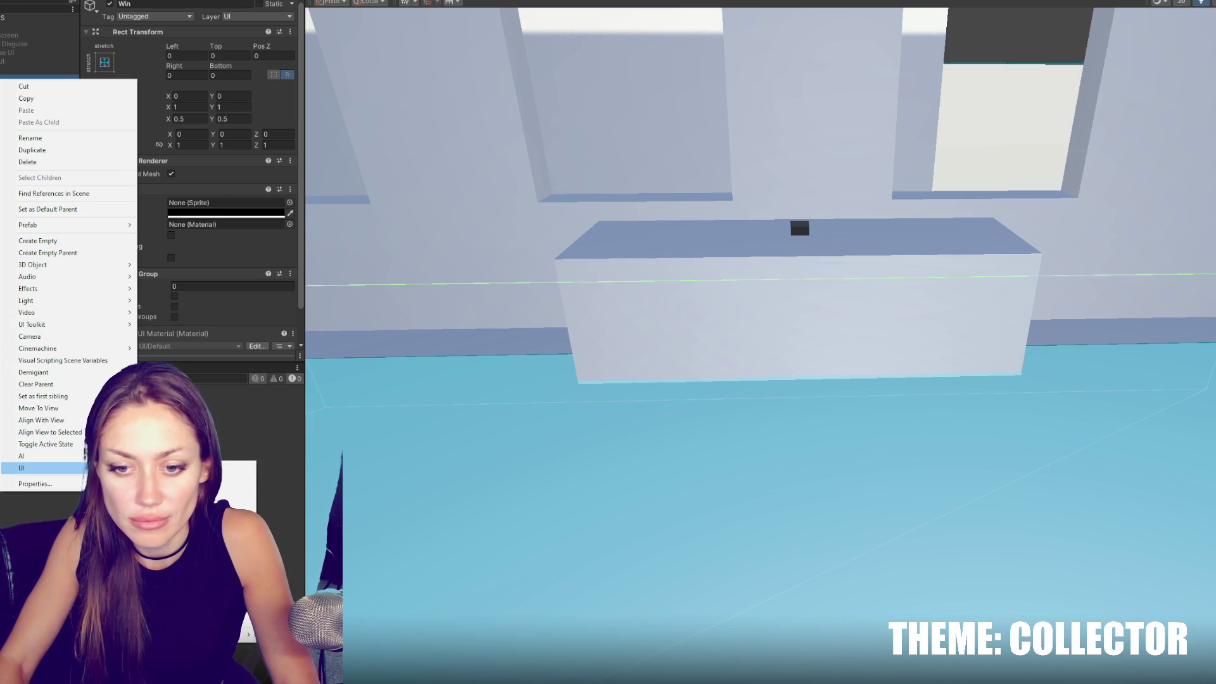
pyautogui.click(237, 480)
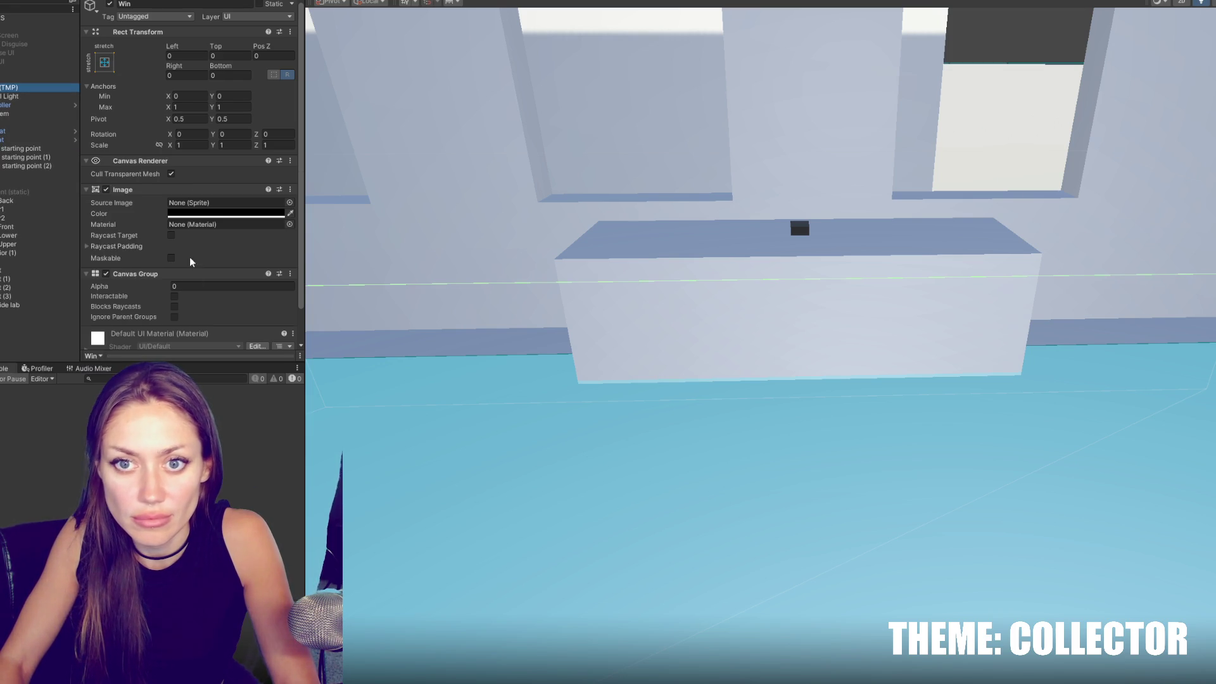
pyautogui.click(185, 235)
pyautogui.write('YOU EW')
pyautogui.press('BackSpace')
pyautogui.press('BackSpace')
pyautogui.write('WIN')
pyautogui.scroll(-4, 205, 276)
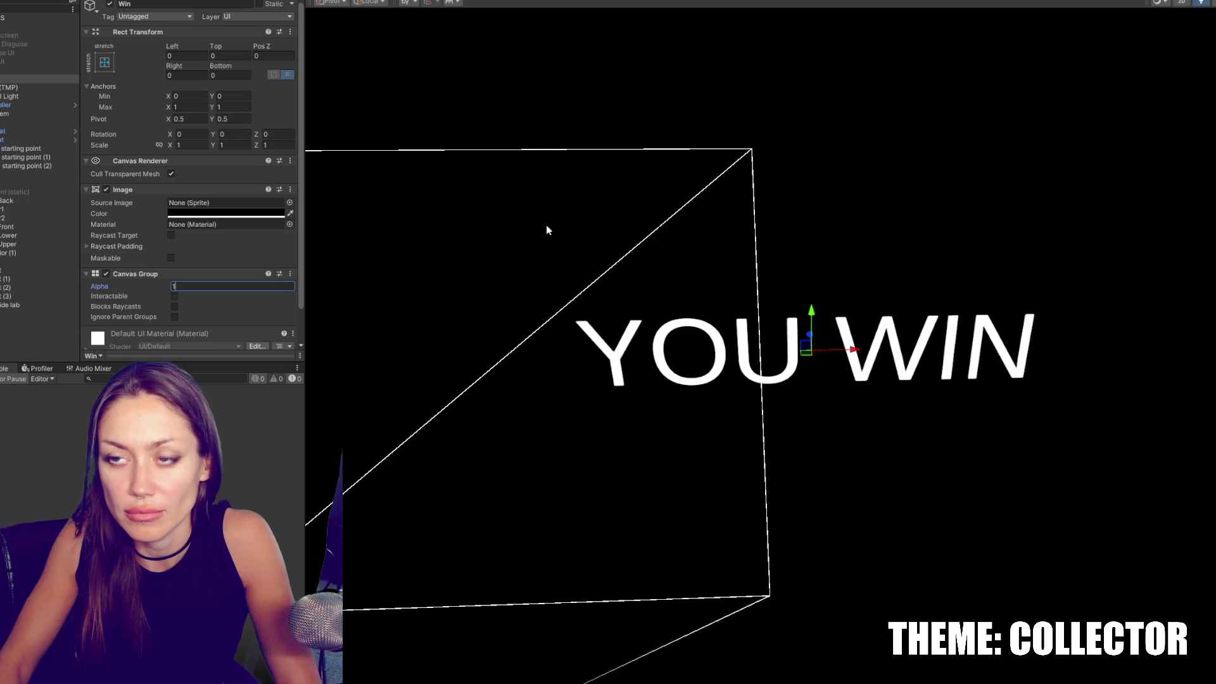
pyautogui.scroll(-8, 546, 226)
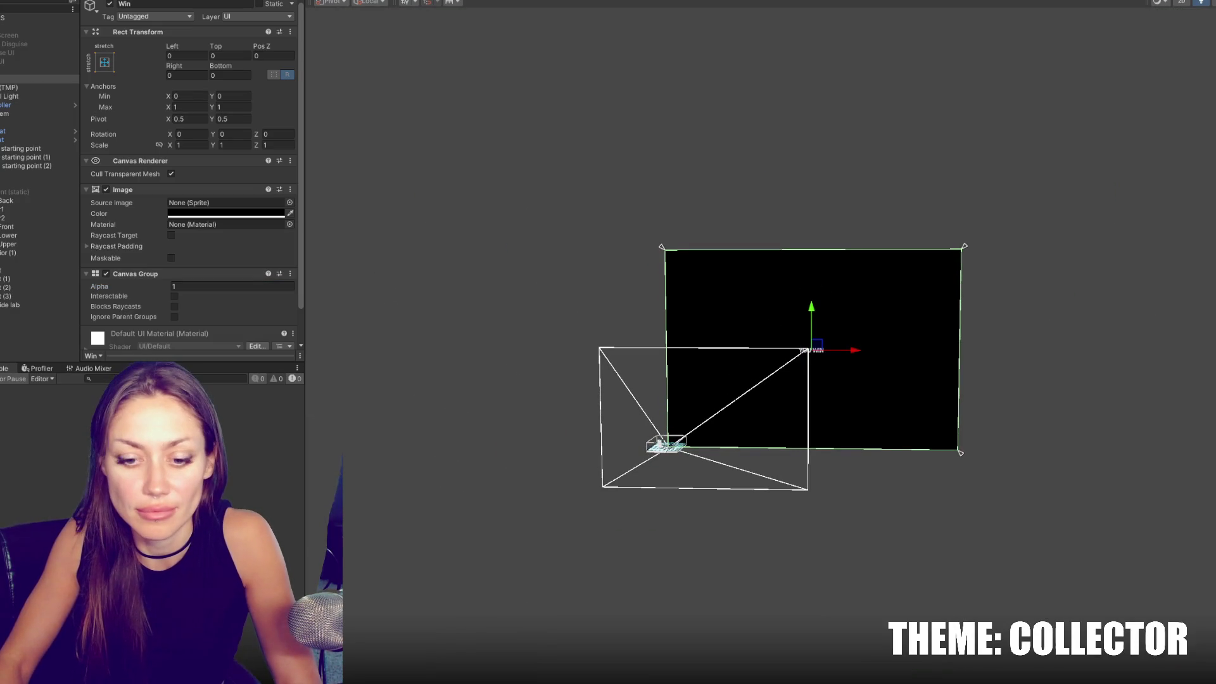
pyautogui.hotkey('alt', 'Tab')
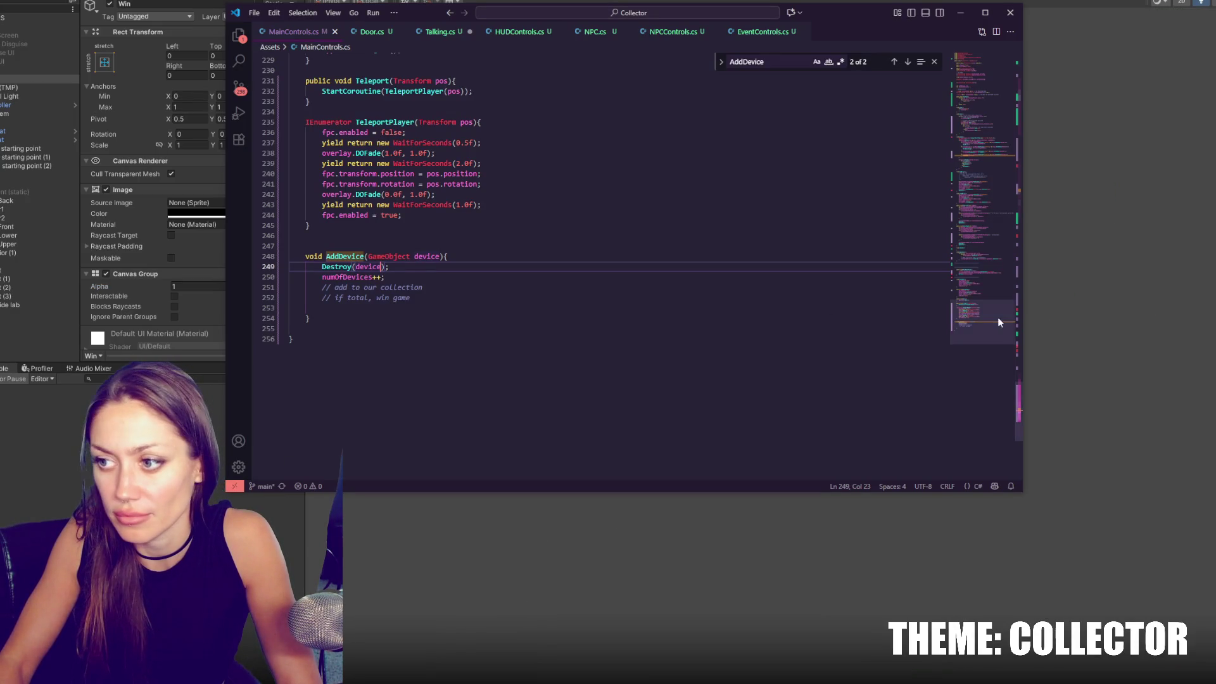
# Declare serialized fields GameObject winGO and CanvasGroup winCG in MainControls.cs.
pyautogui.moveTo(996, 320); pyautogui.dragTo(1026, 102)
pyautogui.click(662, 239)
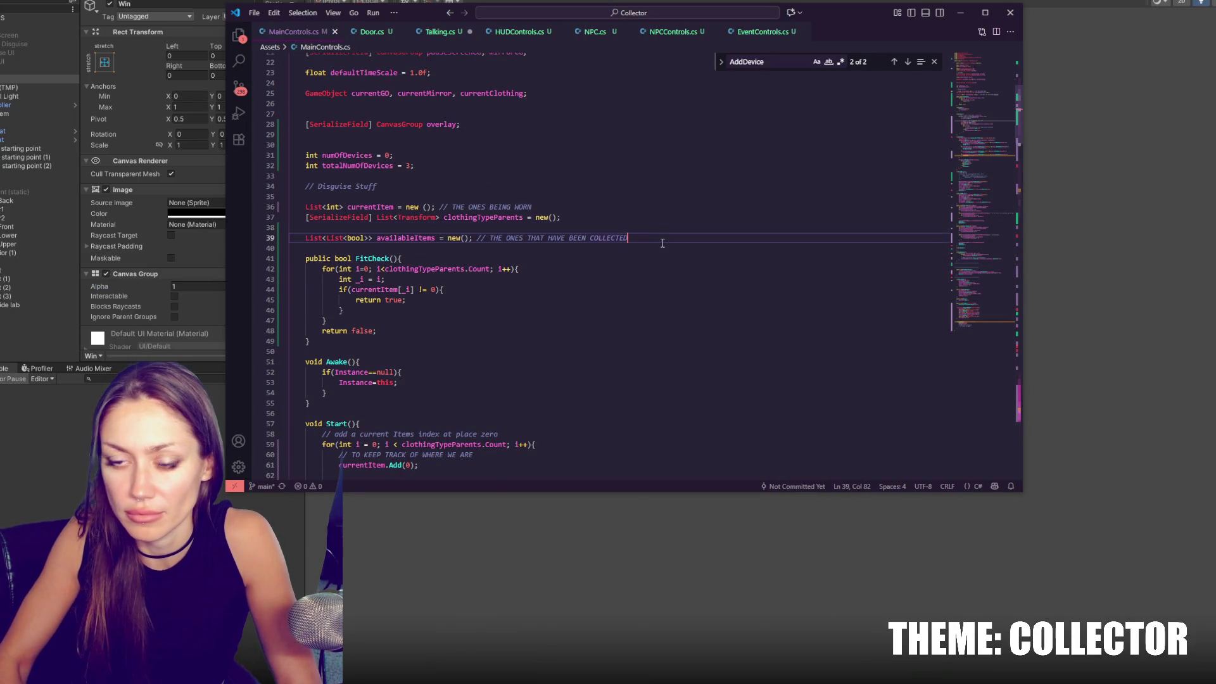
pyautogui.press('Return')
pyautogui.press('Return')
pyautogui.press('Return')
pyautogui.write('[SerializeField] ')
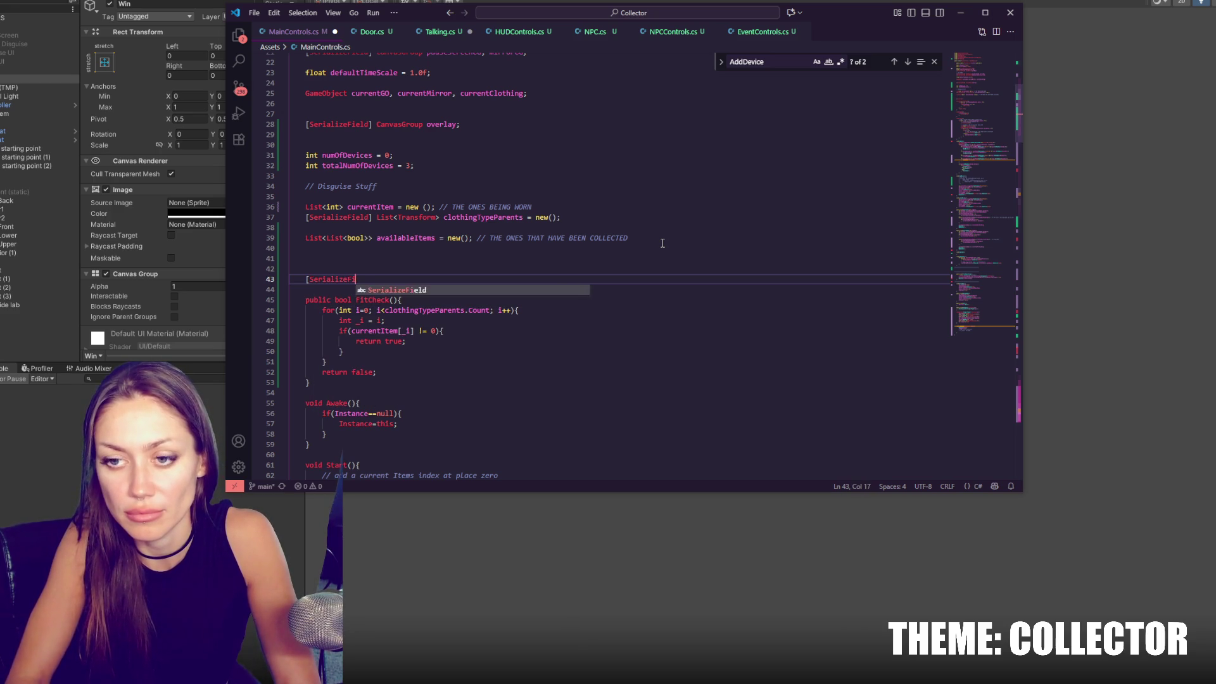
pyautogui.write('GameObject ')
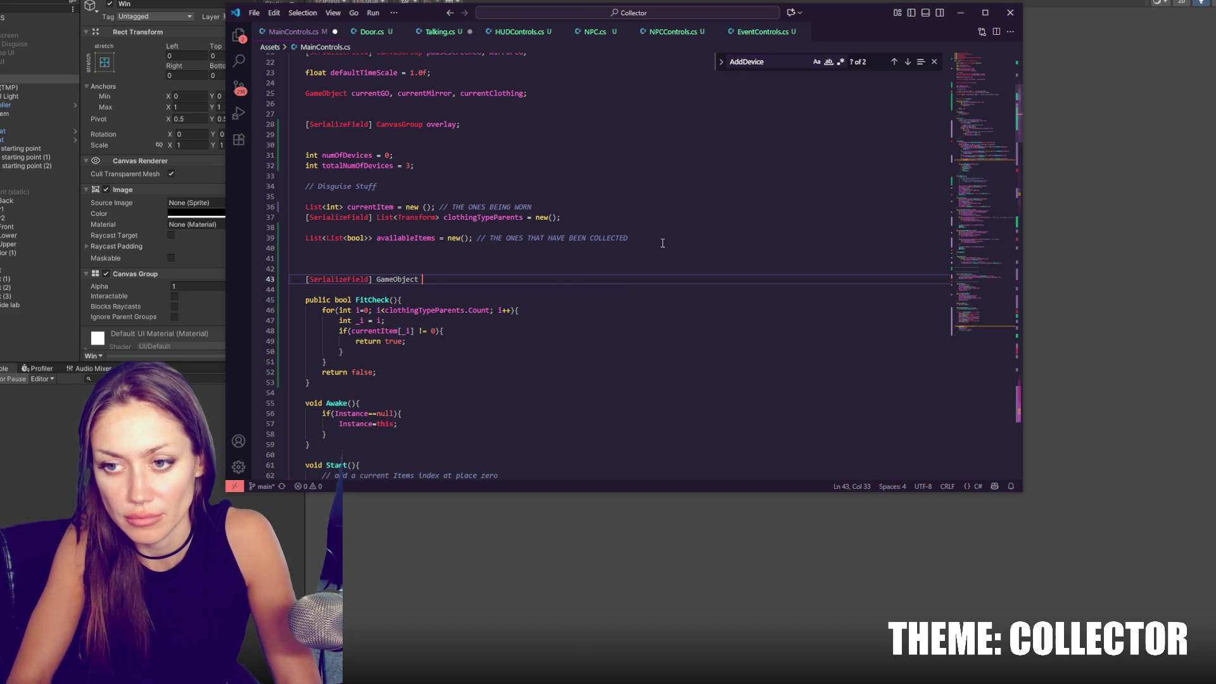
pyautogui.write('winGO;')
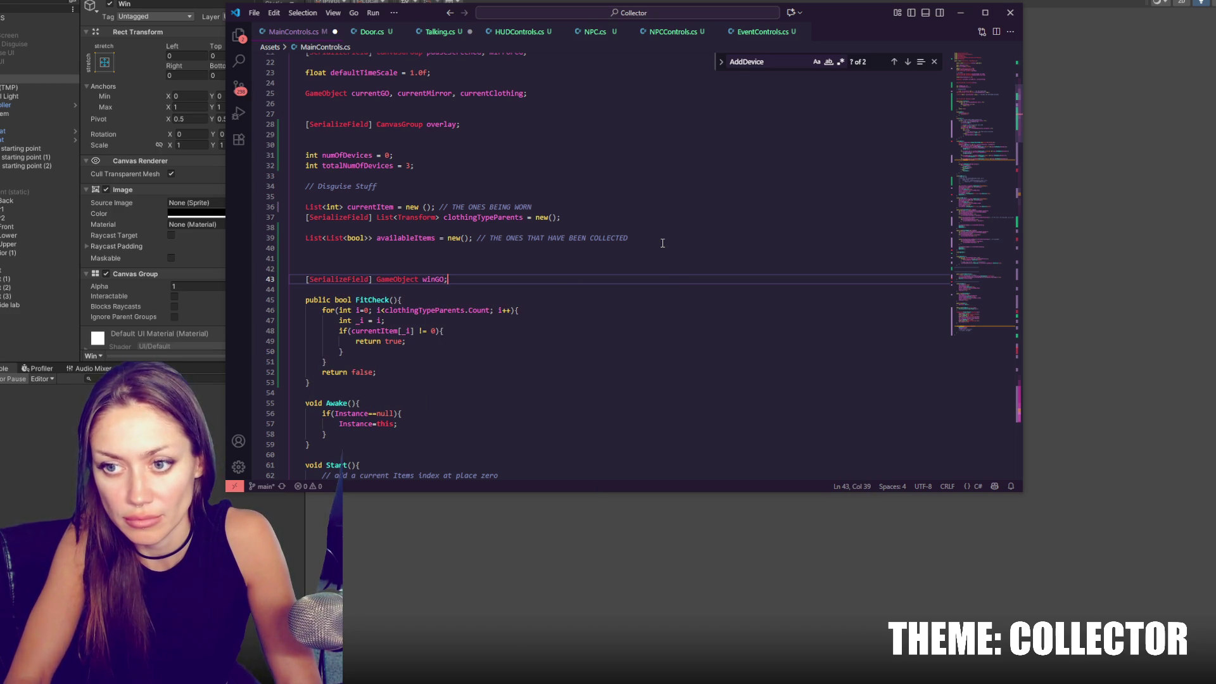
pyautogui.press('Return')
pyautogui.write('Serializable')
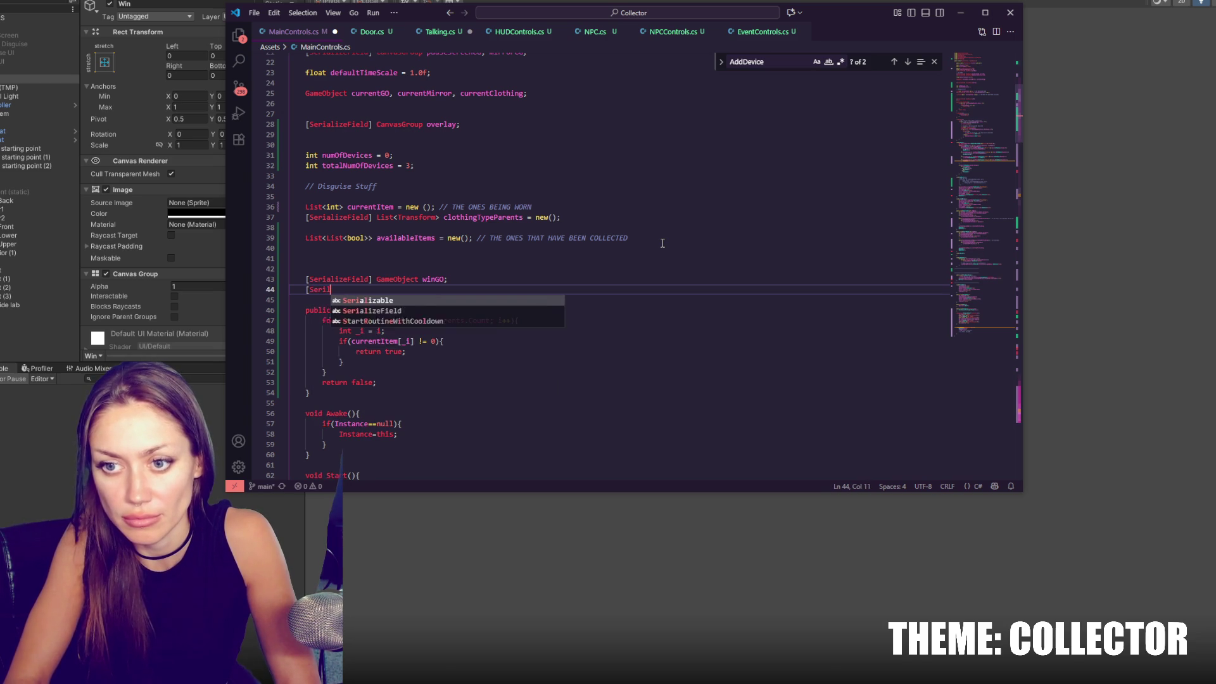
pyautogui.write('eField] CanvasGroup wi')
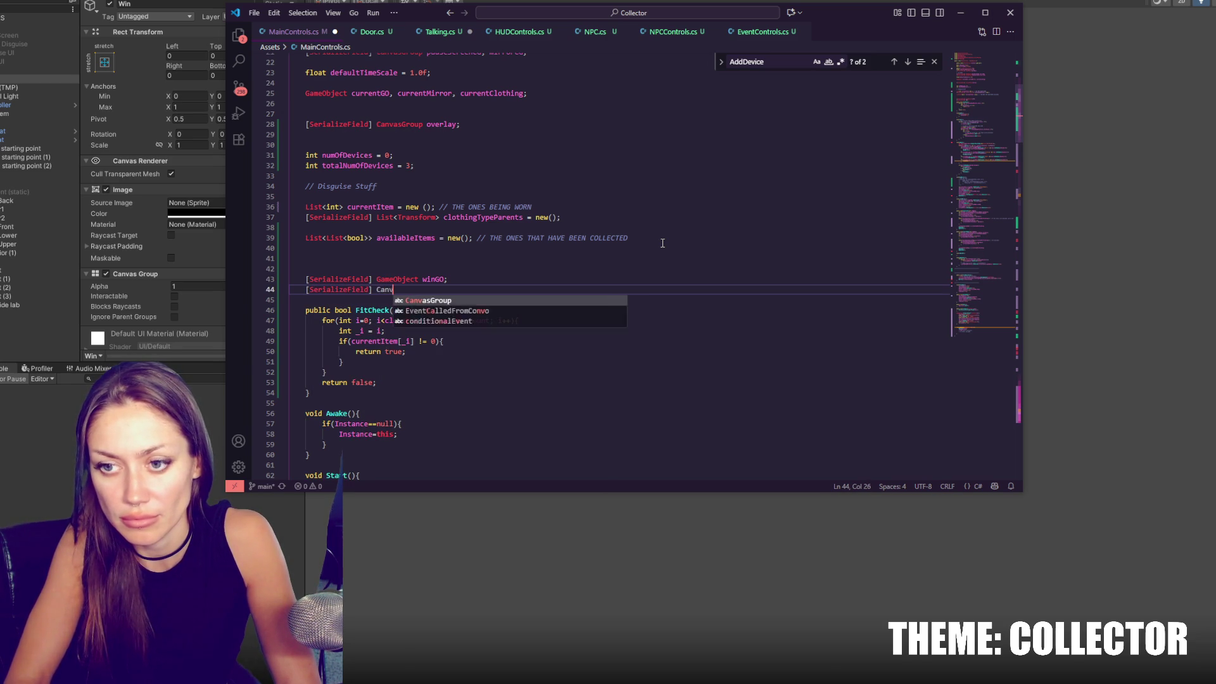
pyautogui.write('nCG;')
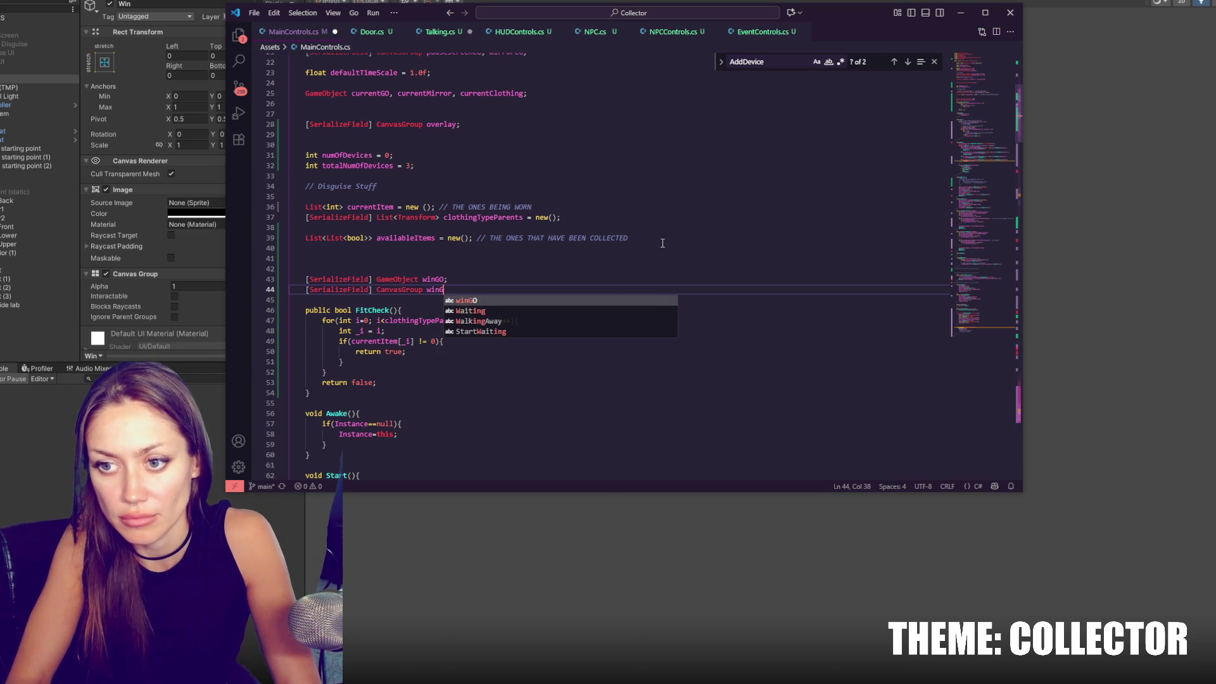
# Jump to the AddDevice method and indent its empty line.
pyautogui.click(982, 305)
pyautogui.click(448, 252)
pyautogui.press('Tab')
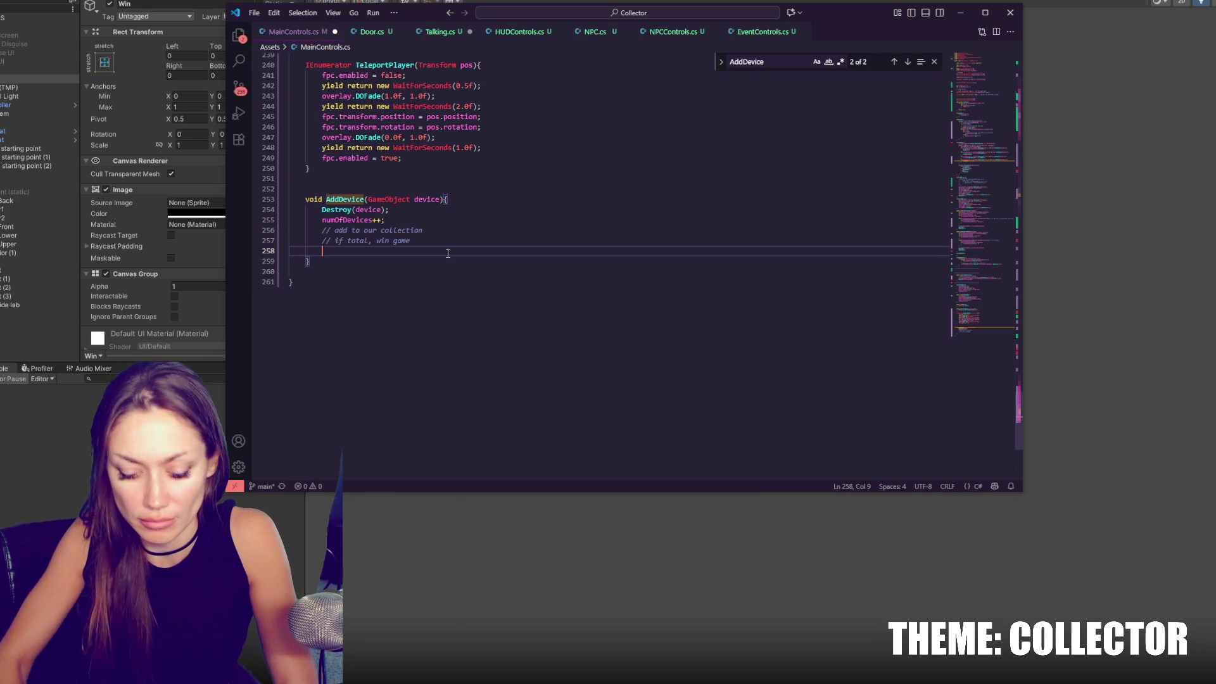
# In AddDevice, add an empty if (numOfDevices == totalNumOfDevices) block and delete the old win-game comment.
pyautogui.click(475, 232)
pyautogui.press('Return')
pyautogui.write('if(')
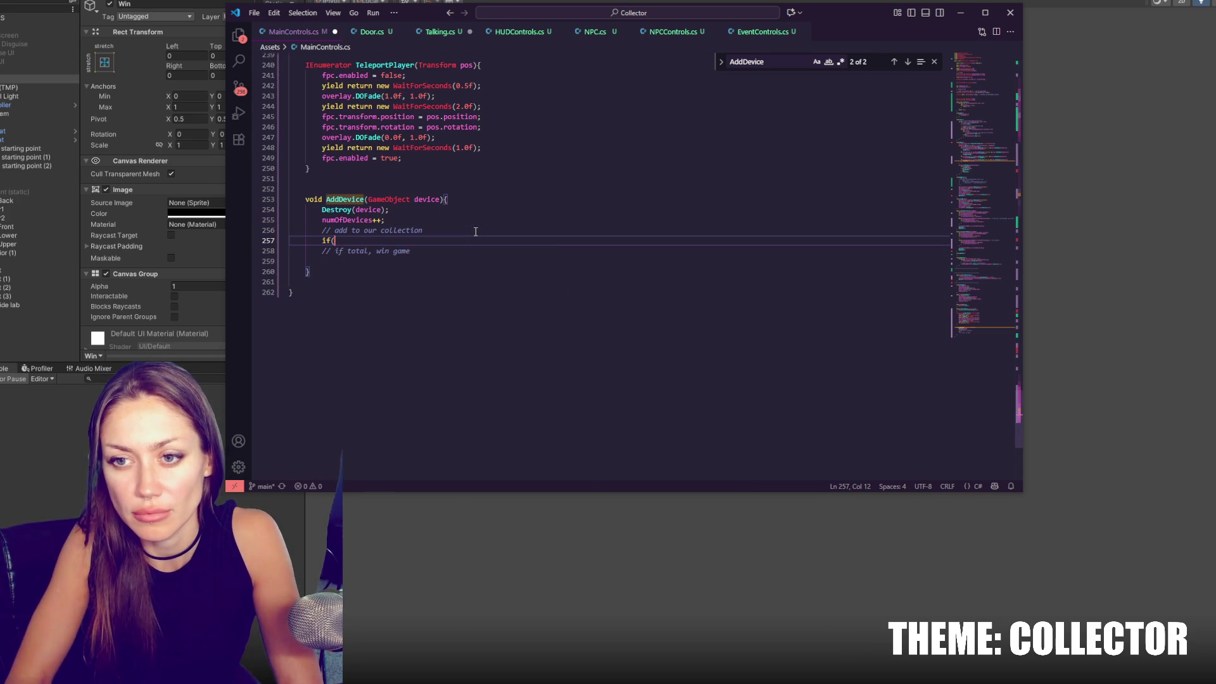
pyautogui.write('numOfDevices')
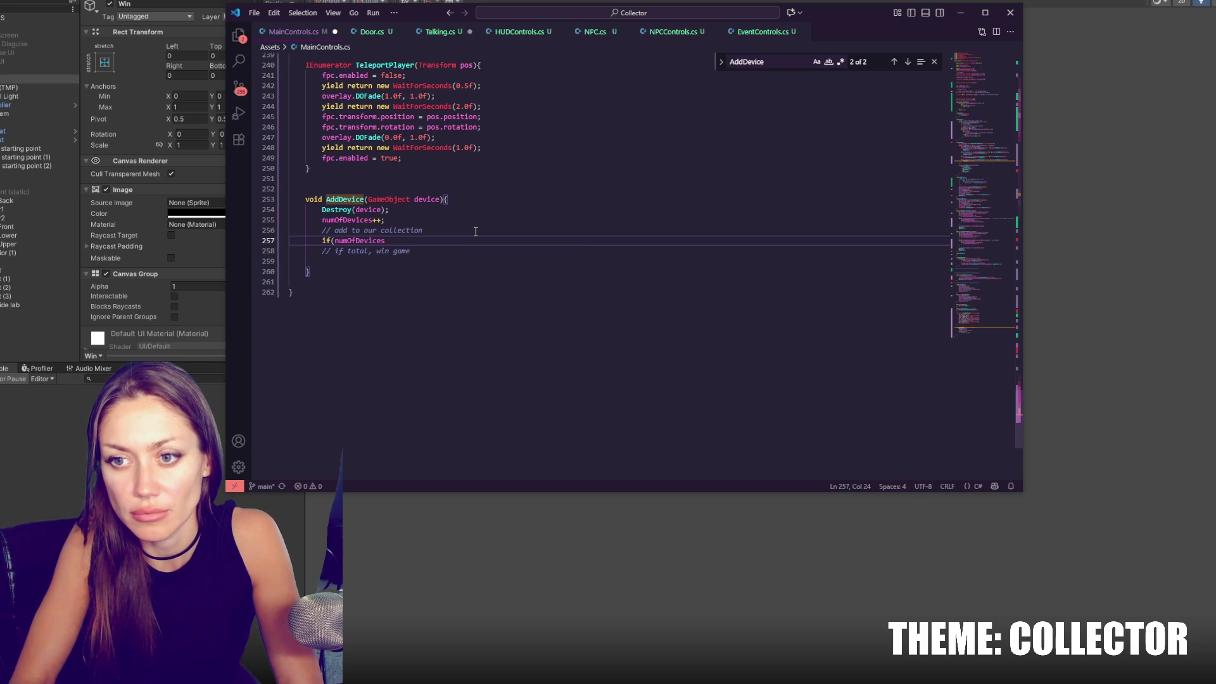
pyautogui.write(' == total')
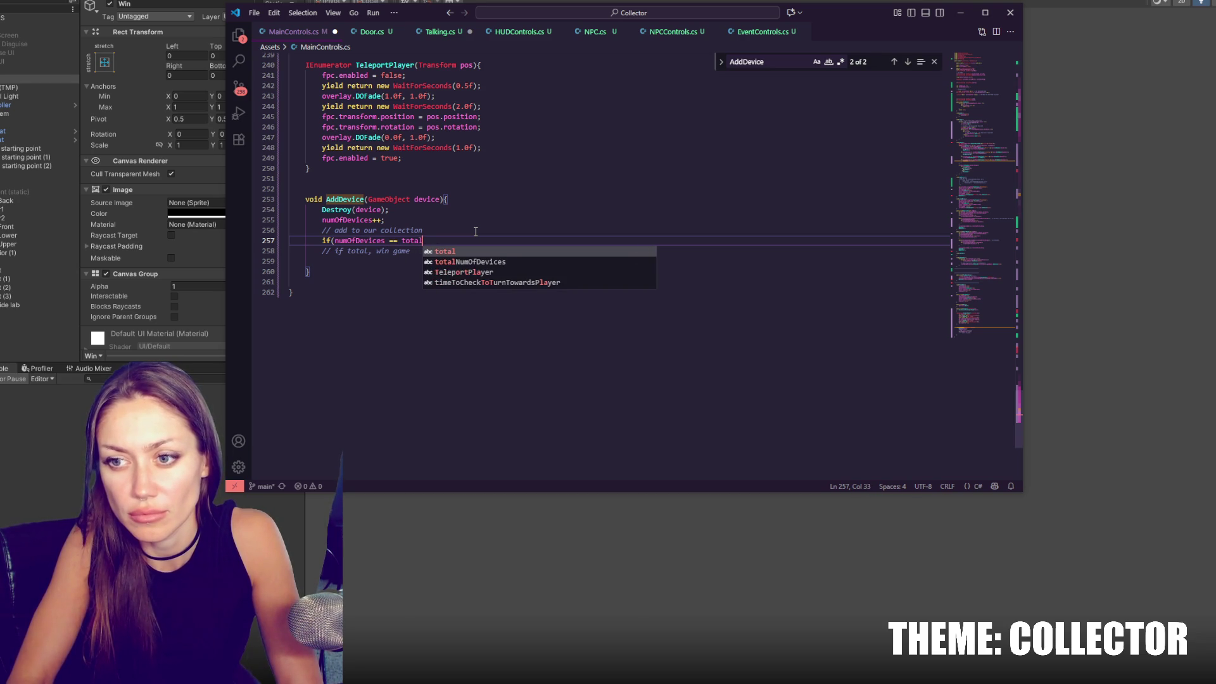
pyautogui.click(464, 261)
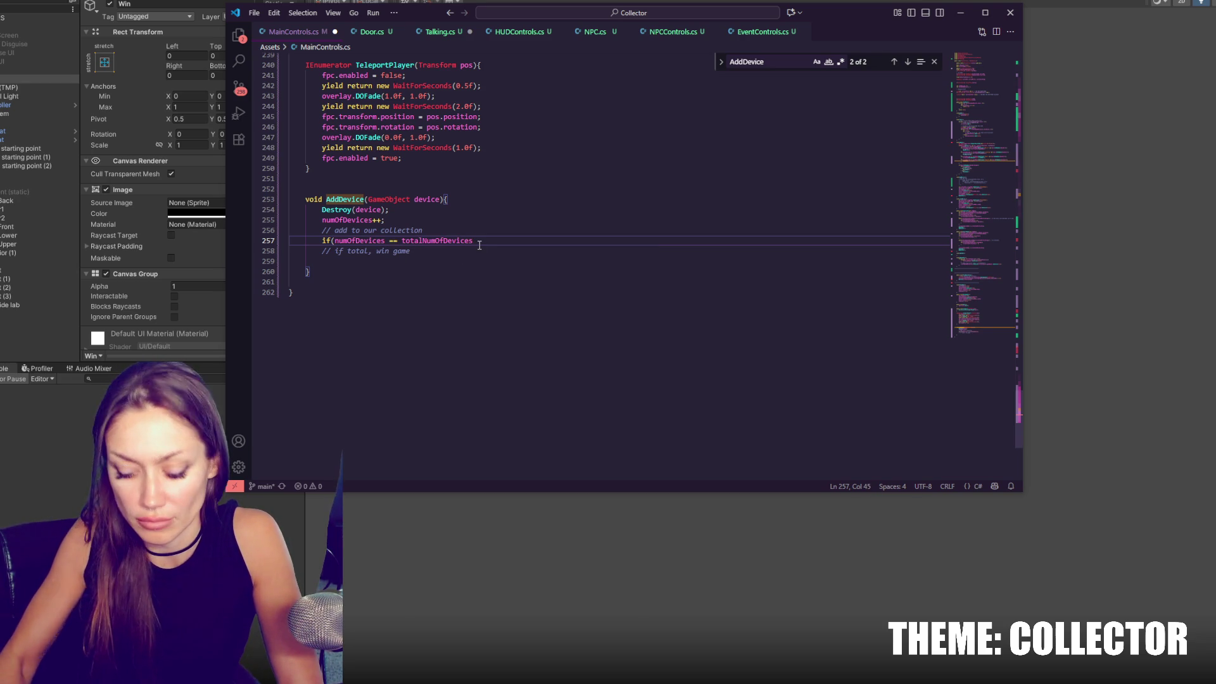
pyautogui.write('){')
pyautogui.press('Return')
pyautogui.press('Return')
pyautogui.write('}')
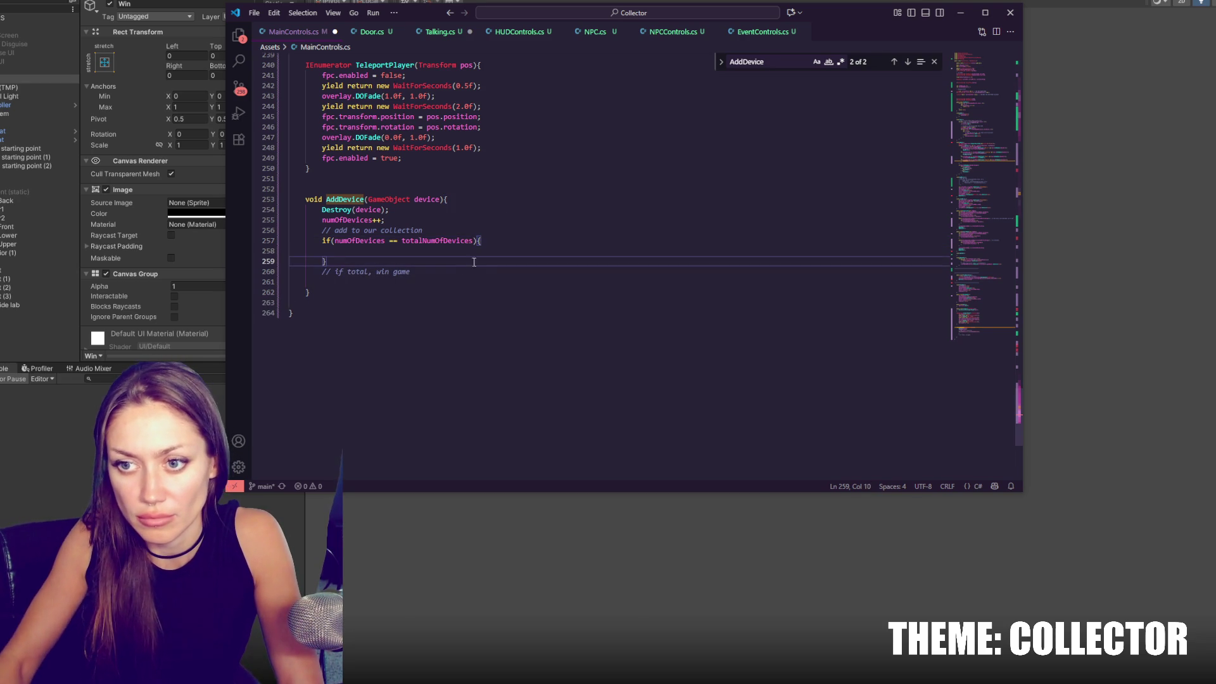
pyautogui.keyDown('shift'); pyautogui.click(477, 272); pyautogui.keyUp('shift')
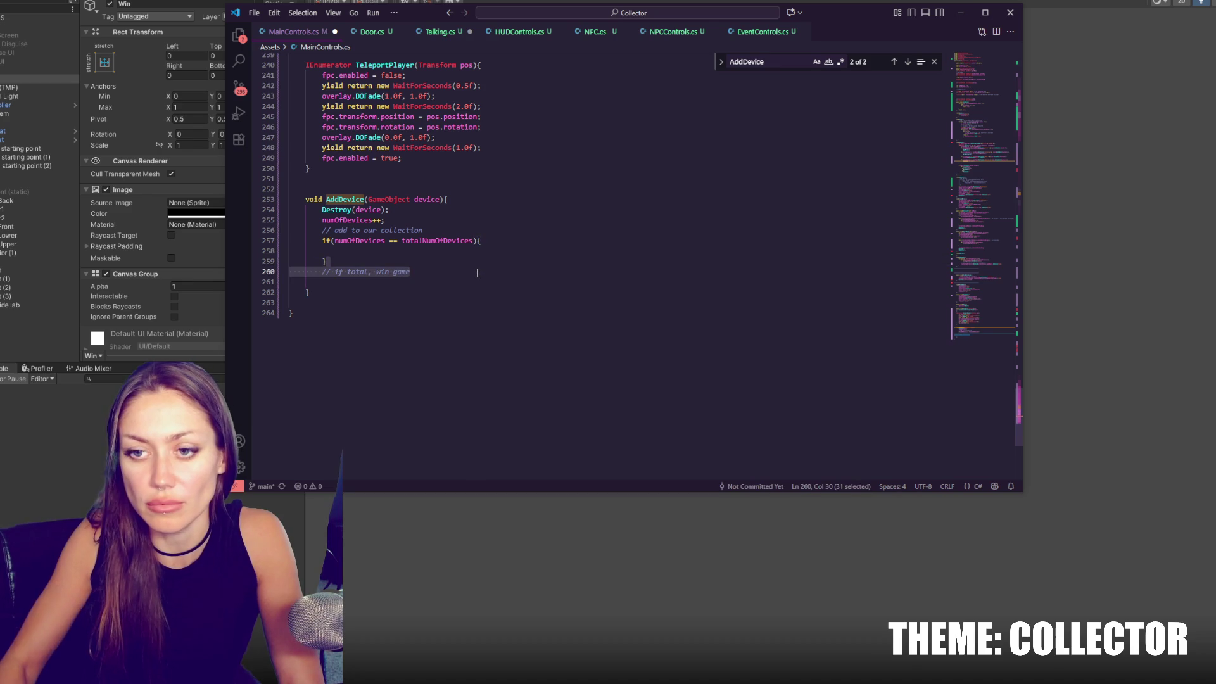
pyautogui.press('BackSpace')
# Inside the if block, disable the player with fpc.enabled = false;.
pyautogui.click(490, 251)
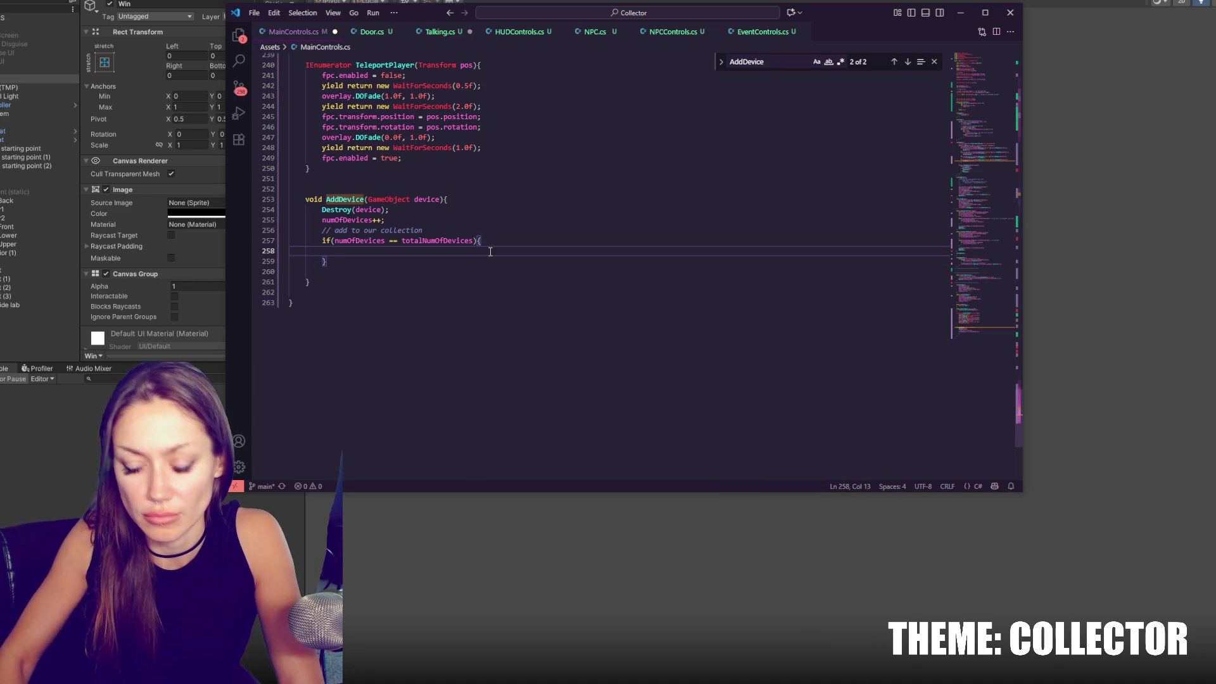
pyautogui.write('fpc.')
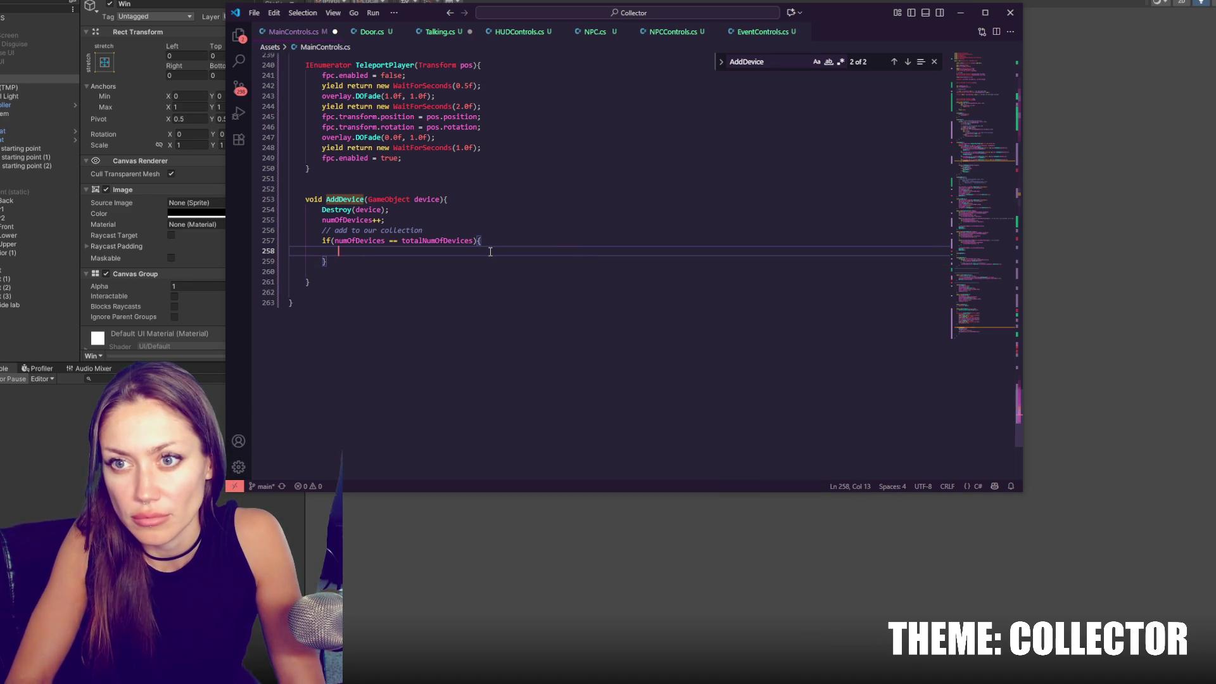
pyautogui.write('enabled = false;')
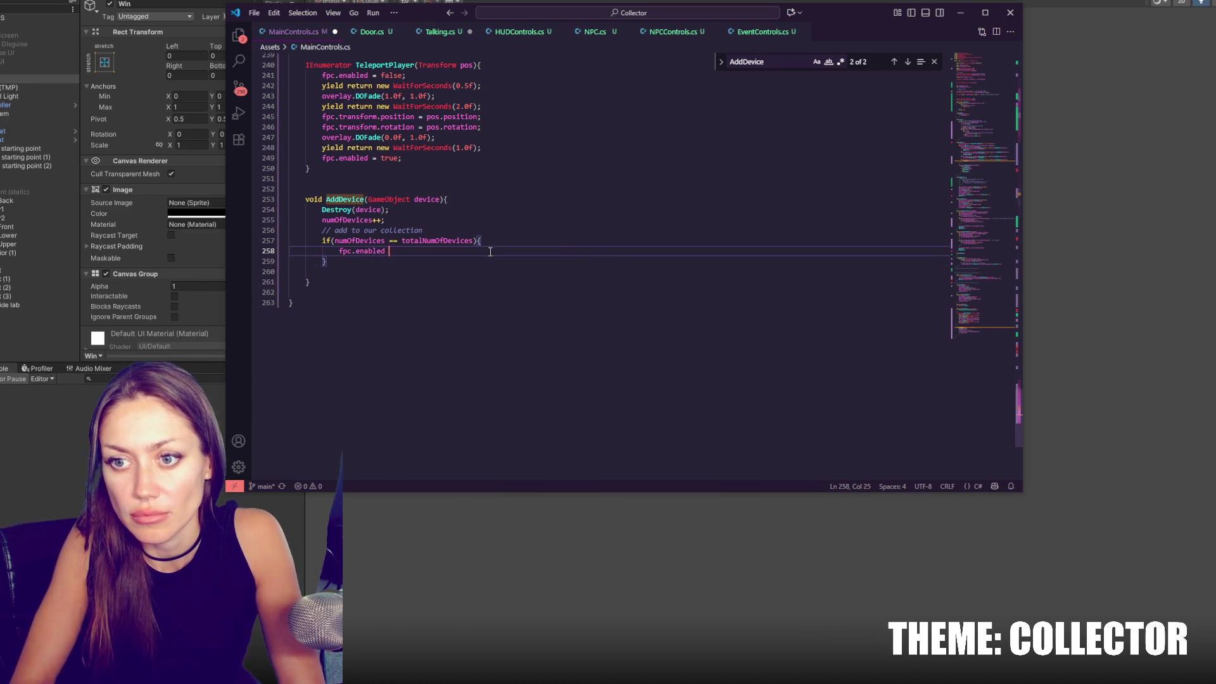
pyautogui.moveTo(515, 86); pyautogui.dragTo(519, 81)
pyautogui.click(507, 93)
# Add winCG.alpha=0;, winGO.SetActive(true); and winCG.DOFade(1.0f, 3.0f); to the if block.
pyautogui.click(433, 251)
pyautogui.press('Return')
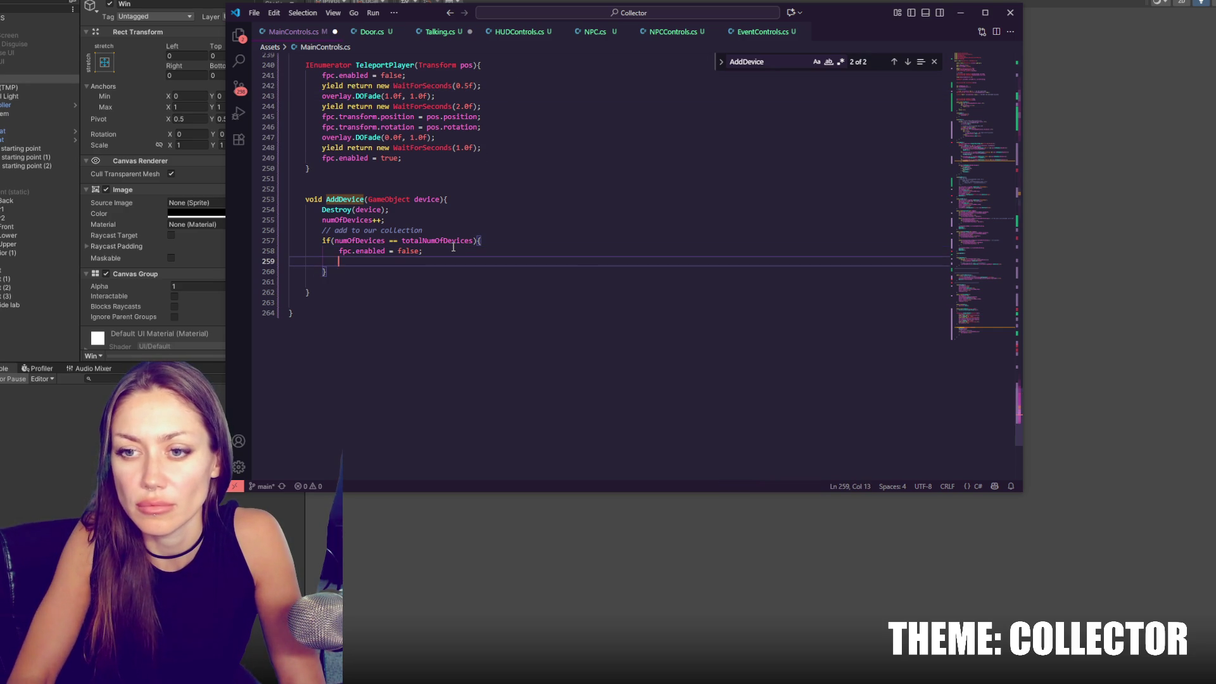
pyautogui.write('winCG.alpha=0;')
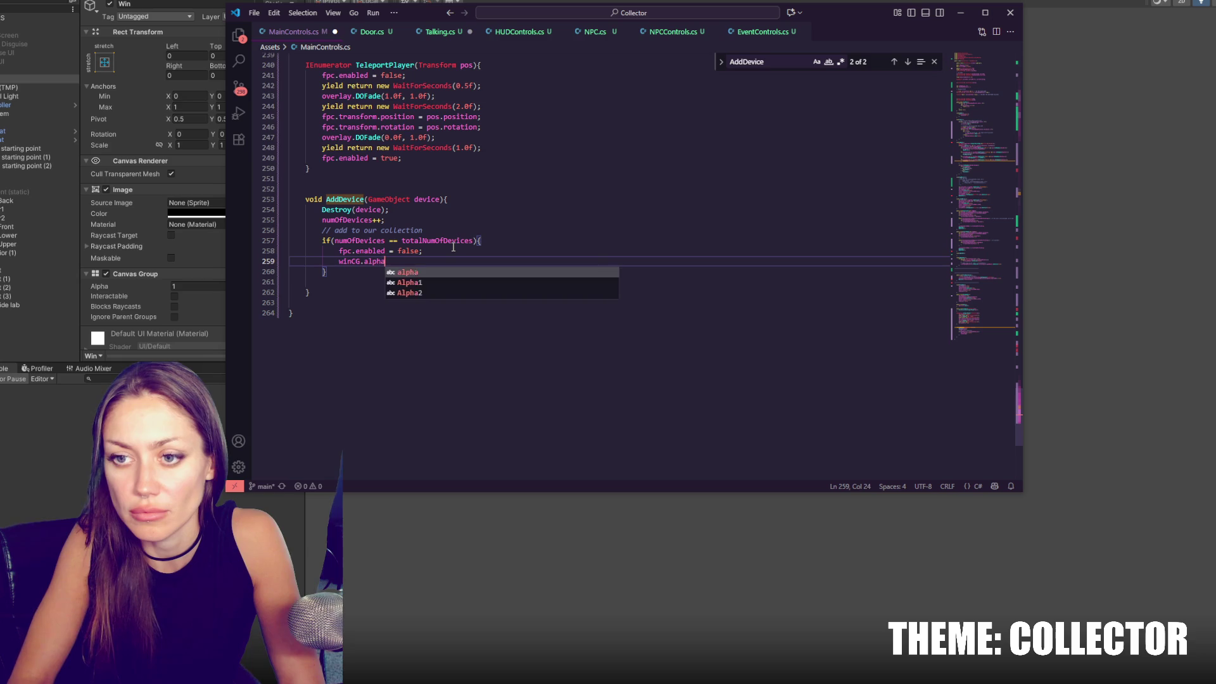
pyautogui.press('Return')
pyautogui.write('win')
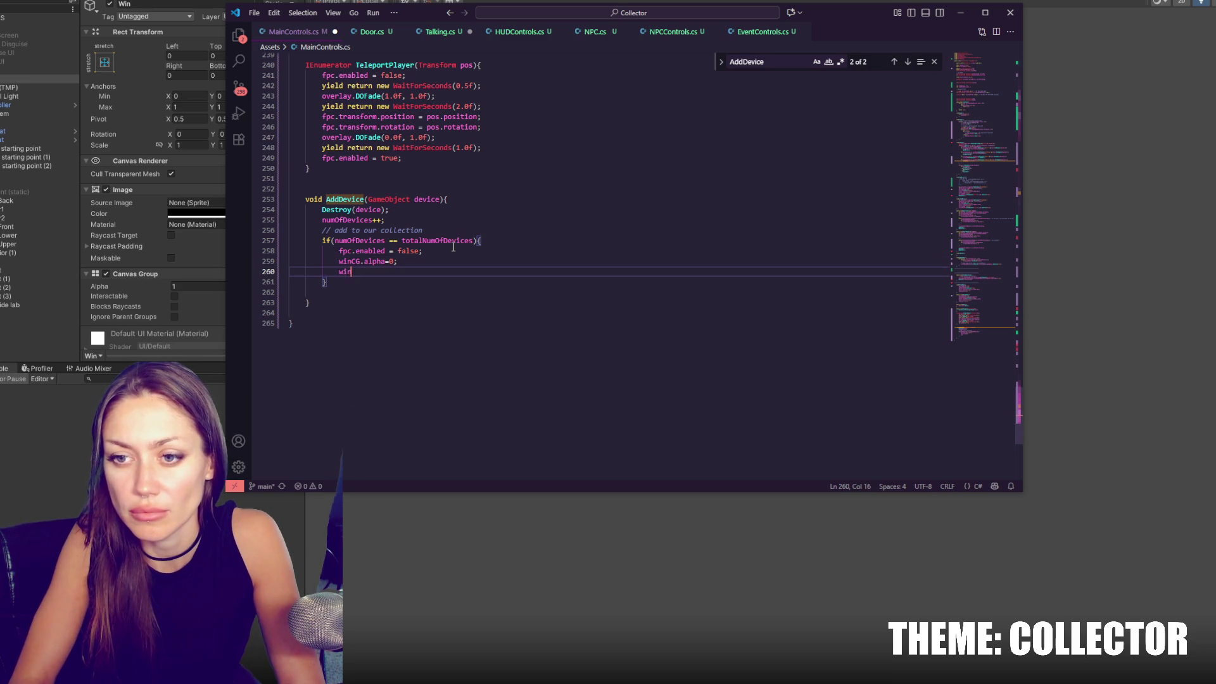
pyautogui.write('GO.Se')
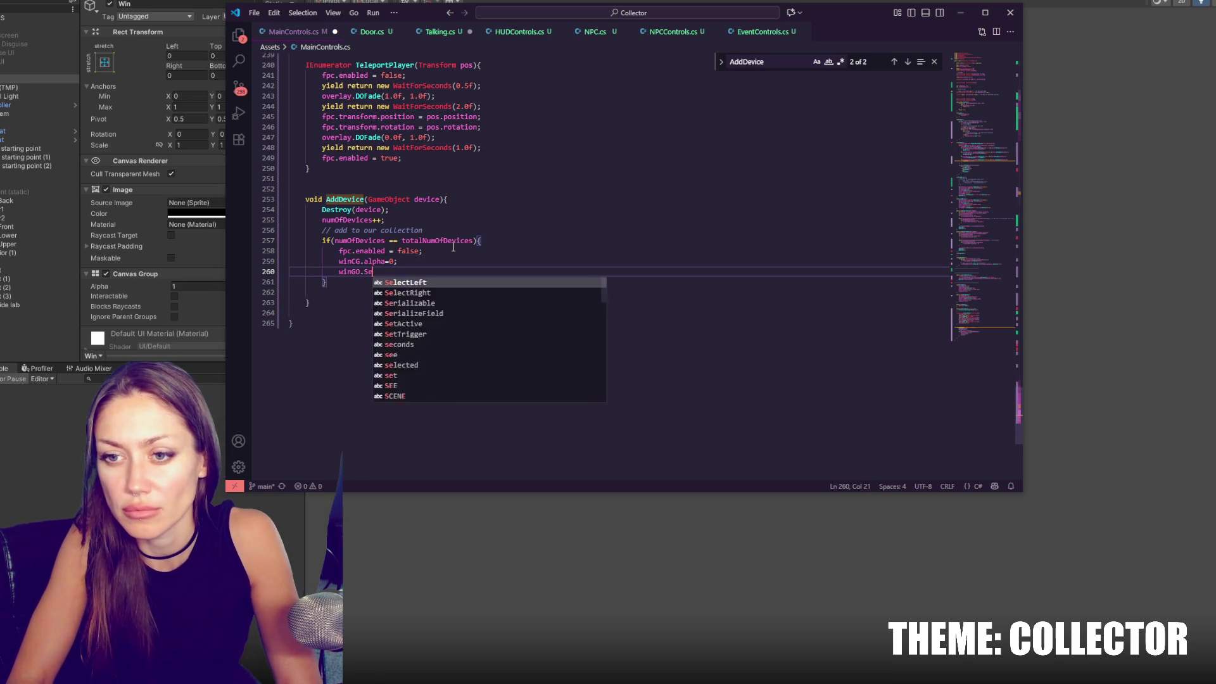
pyautogui.write('tActive(true);')
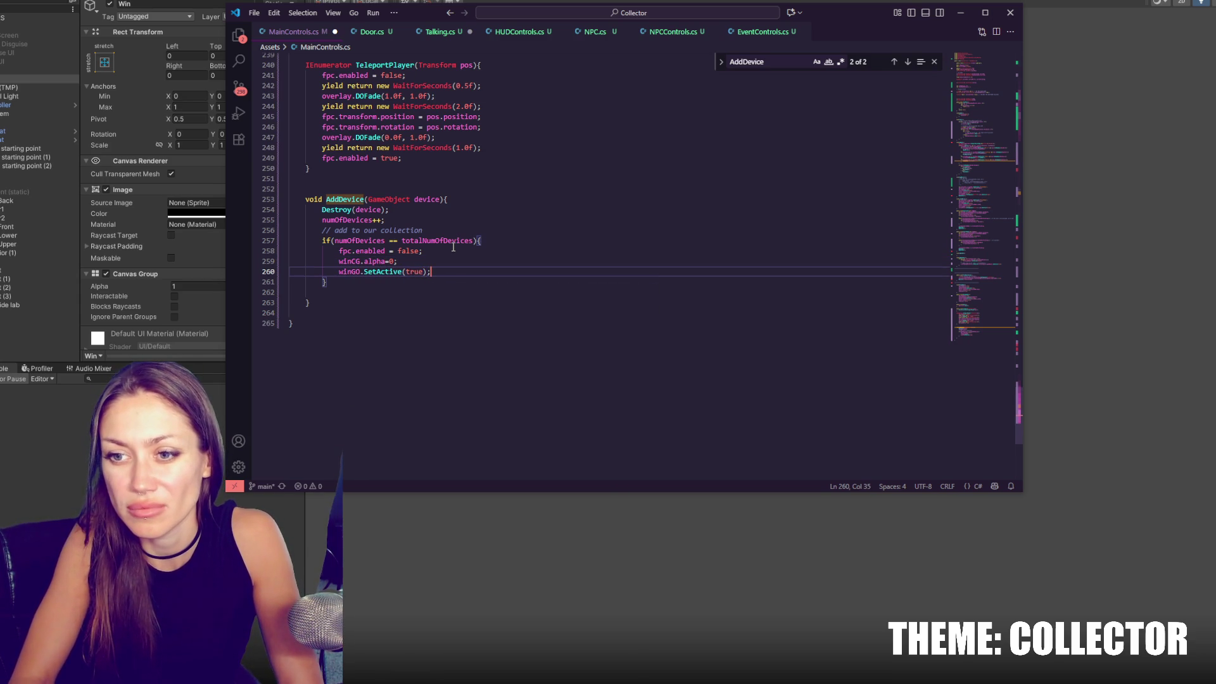
pyautogui.press('Return')
pyautogui.write('win.cg.')
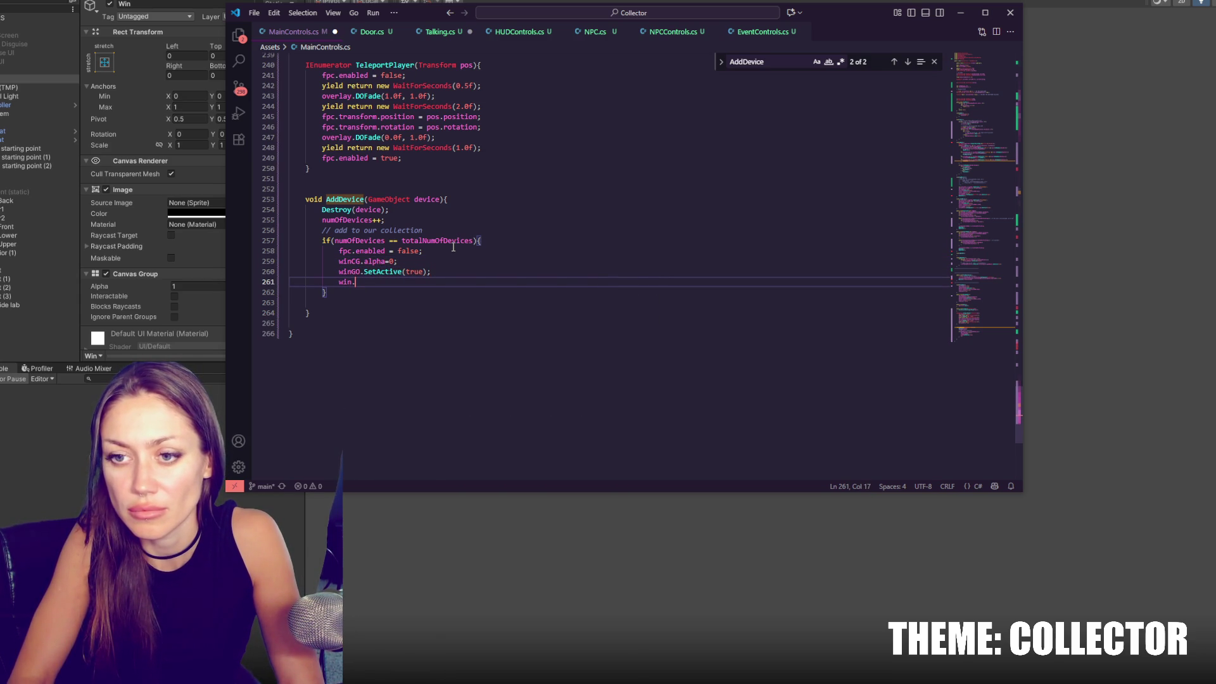
pyautogui.write('C')
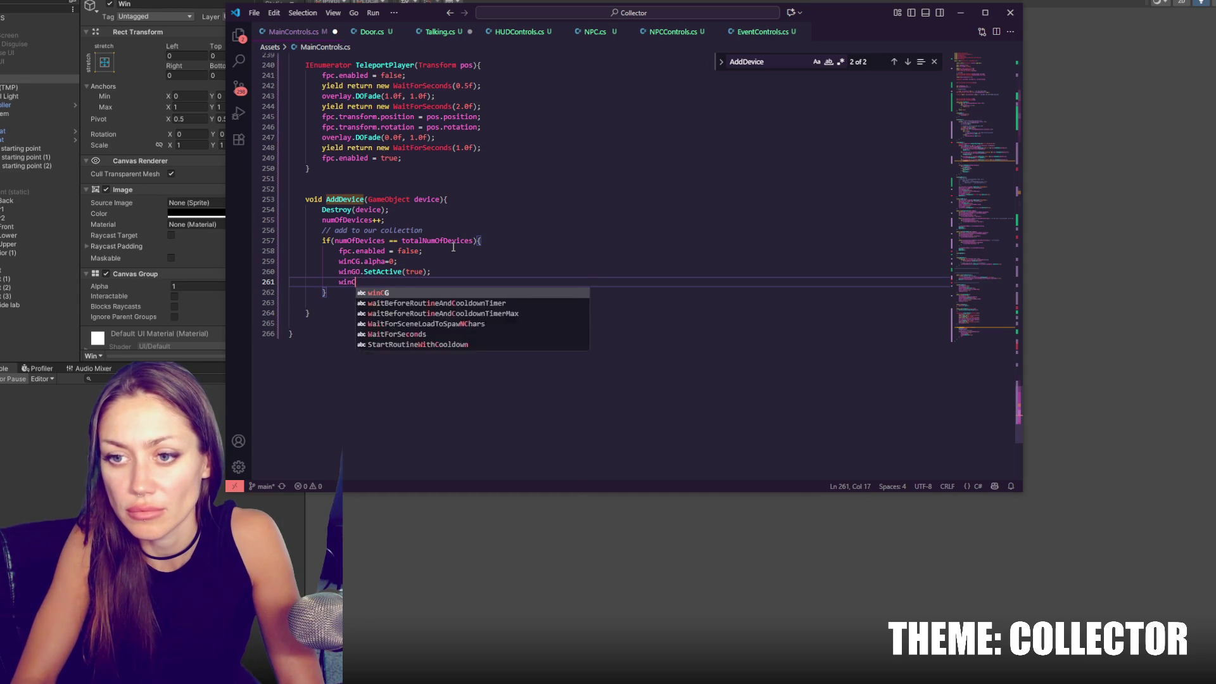
pyautogui.write('G.DoFad')
pyautogui.press('Tab')
pyautogui.write('(1.0f, 3.0f')
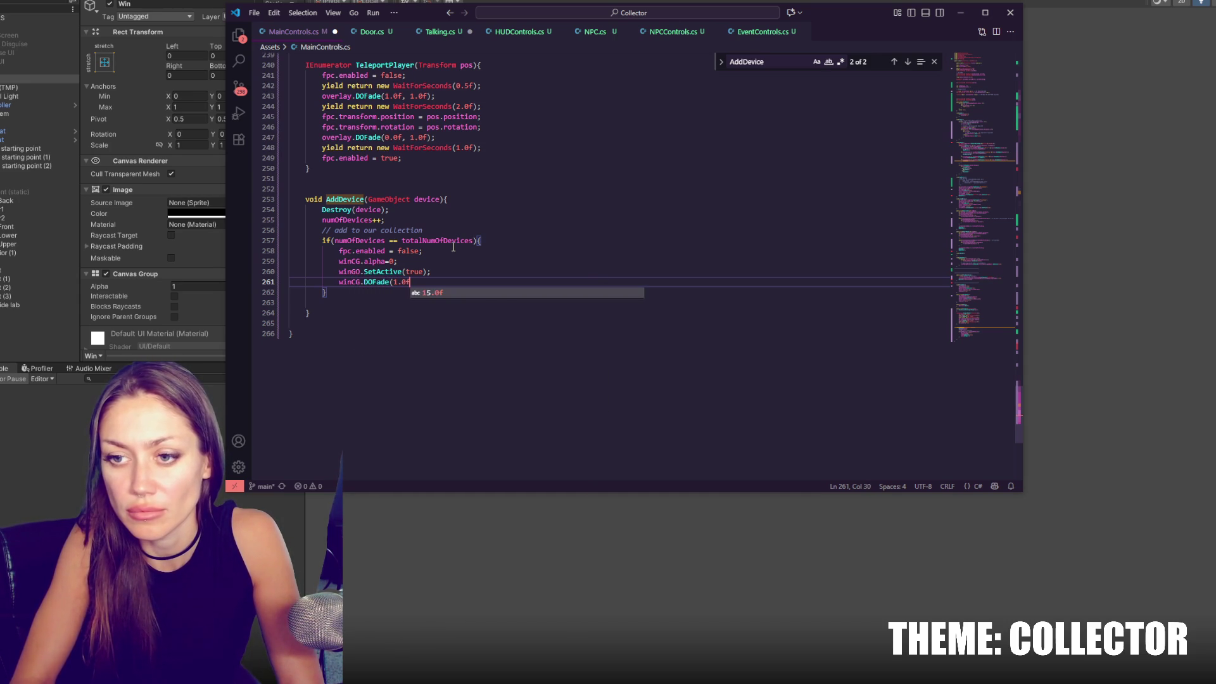
pyautogui.write(');')
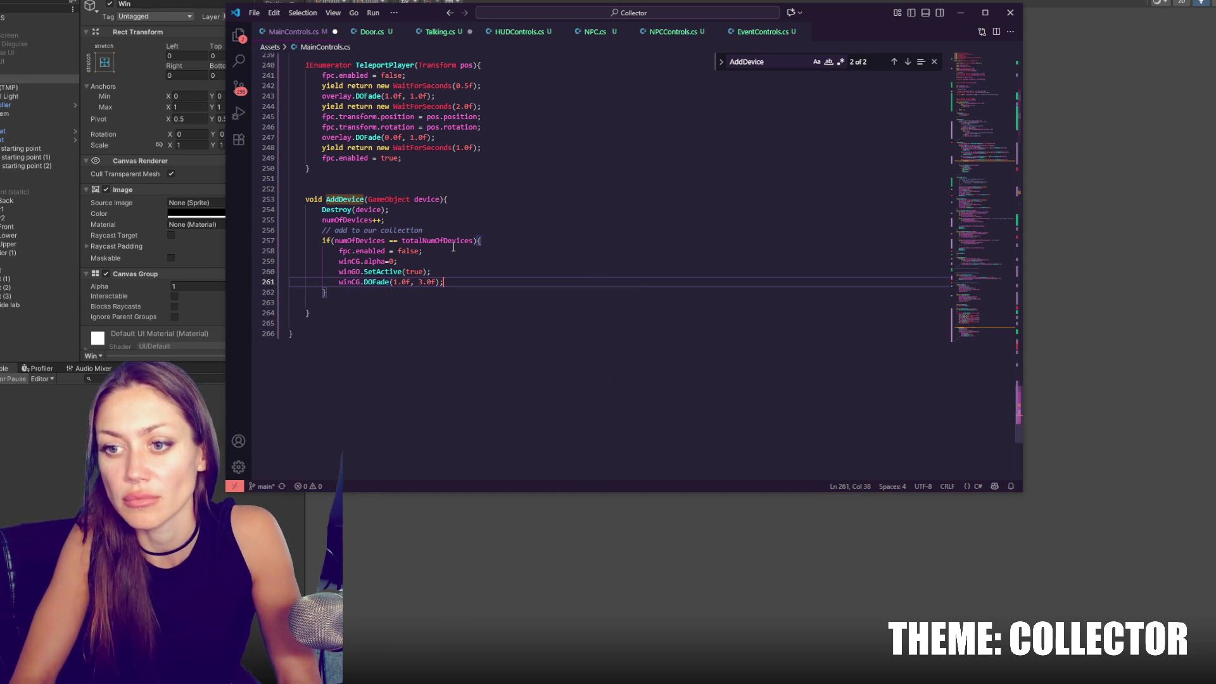
# Save MainControls.cs and let Unity recompile before returning to the script.
pyautogui.hotkey('ctrl', 's')
pyautogui.hotkey('alt', 'Tab')
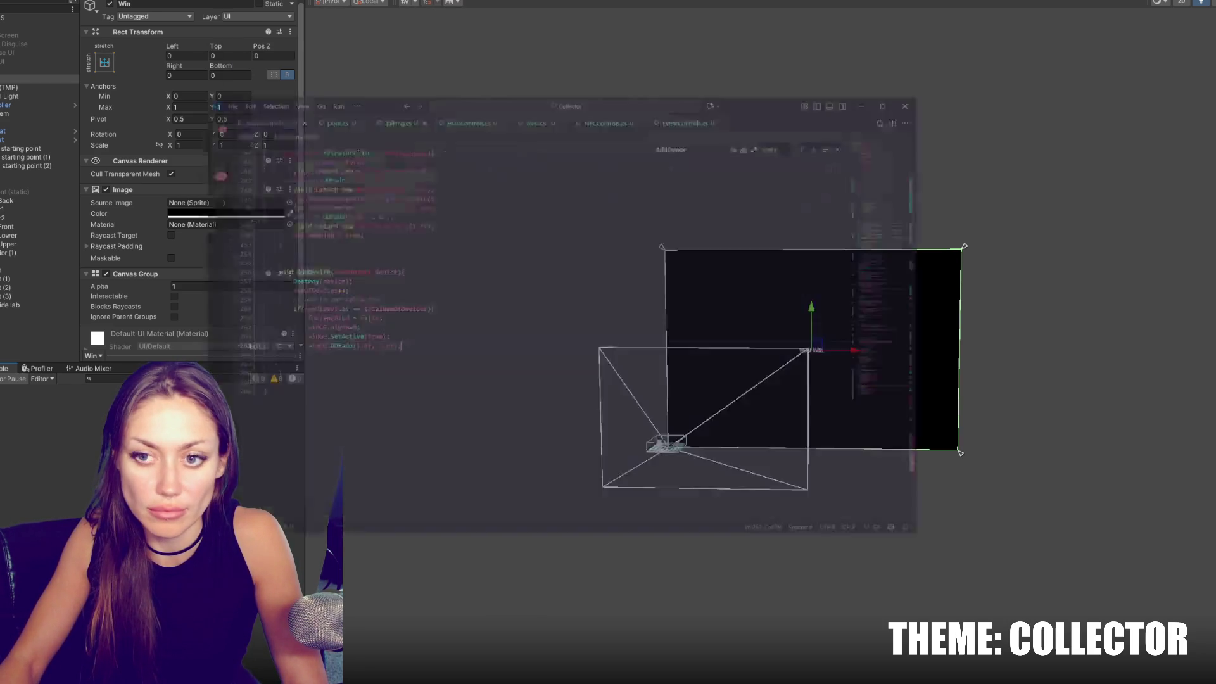
pyautogui.hotkey('alt', 'Tab')
pyautogui.scroll(20, 971, 313)
pyautogui.scroll(-5, 633, 253)
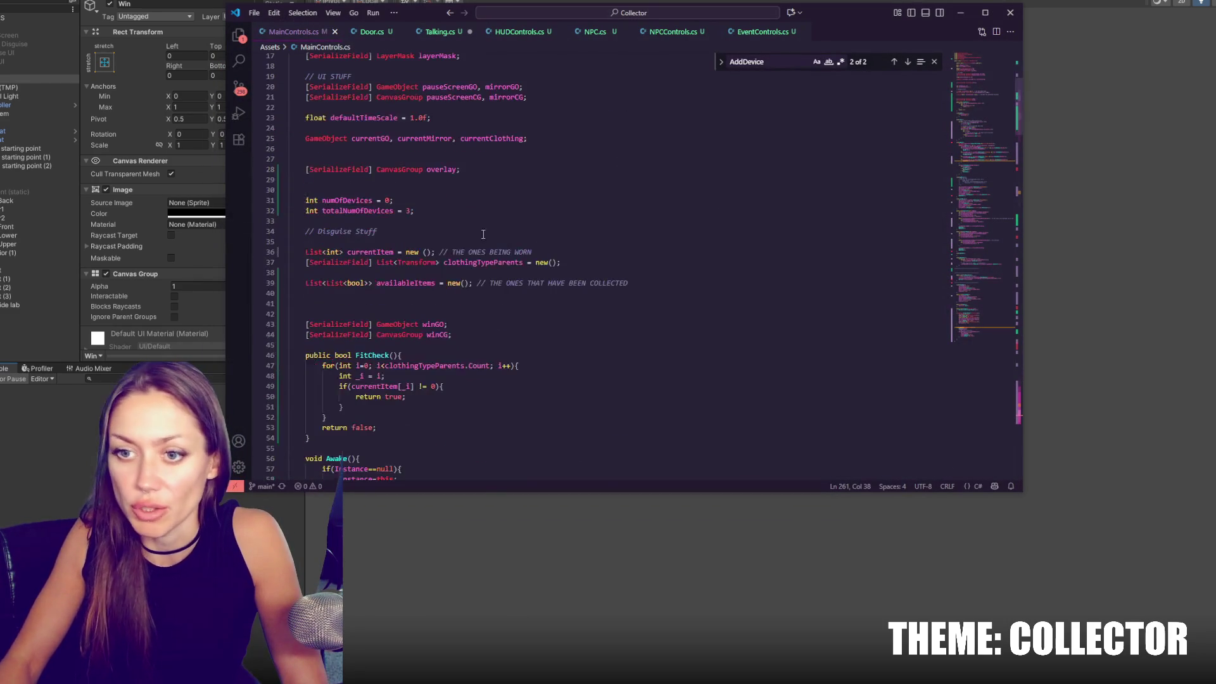
# Change totalNumOfDevices from 3 to 1, save, and return to Unity.
pyautogui.doubleClick(409, 210)
pyautogui.write('1')
pyautogui.hotkey('ctrl', 's')
pyautogui.hotkey('alt', 'Tab')
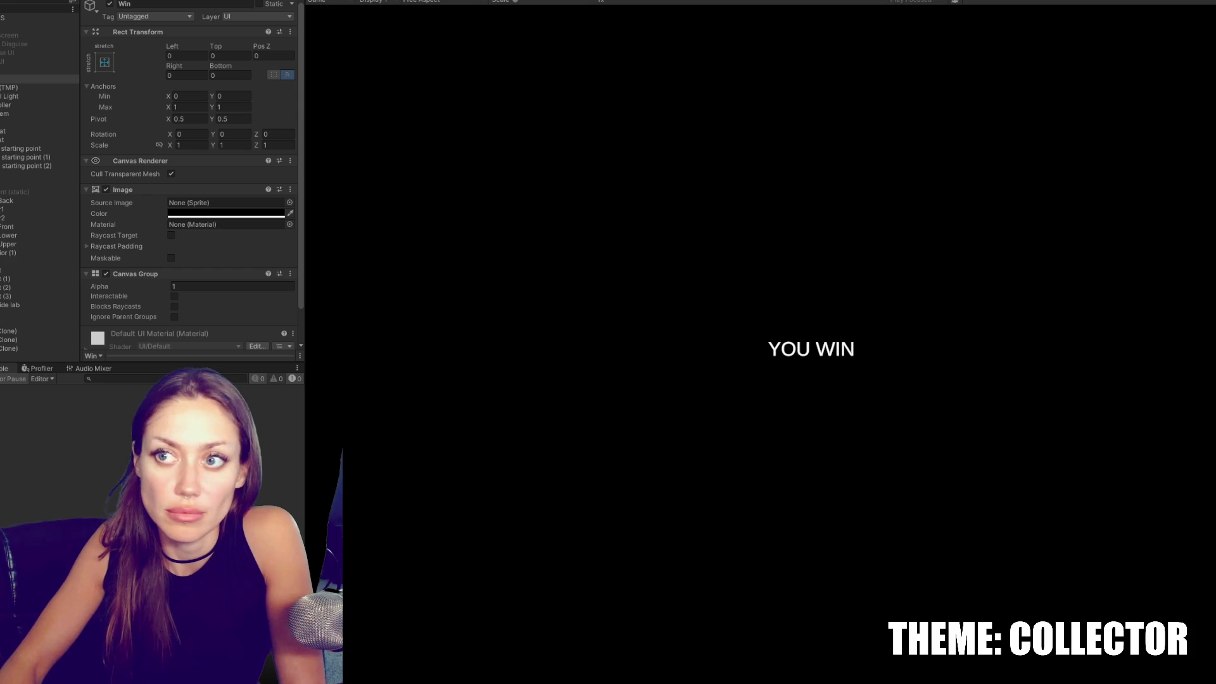
# Stop the game, drag Win into CONTROLS' Win CG field, and set Win's Canvas Group Alpha to 0.
pyautogui.click(621, 3)
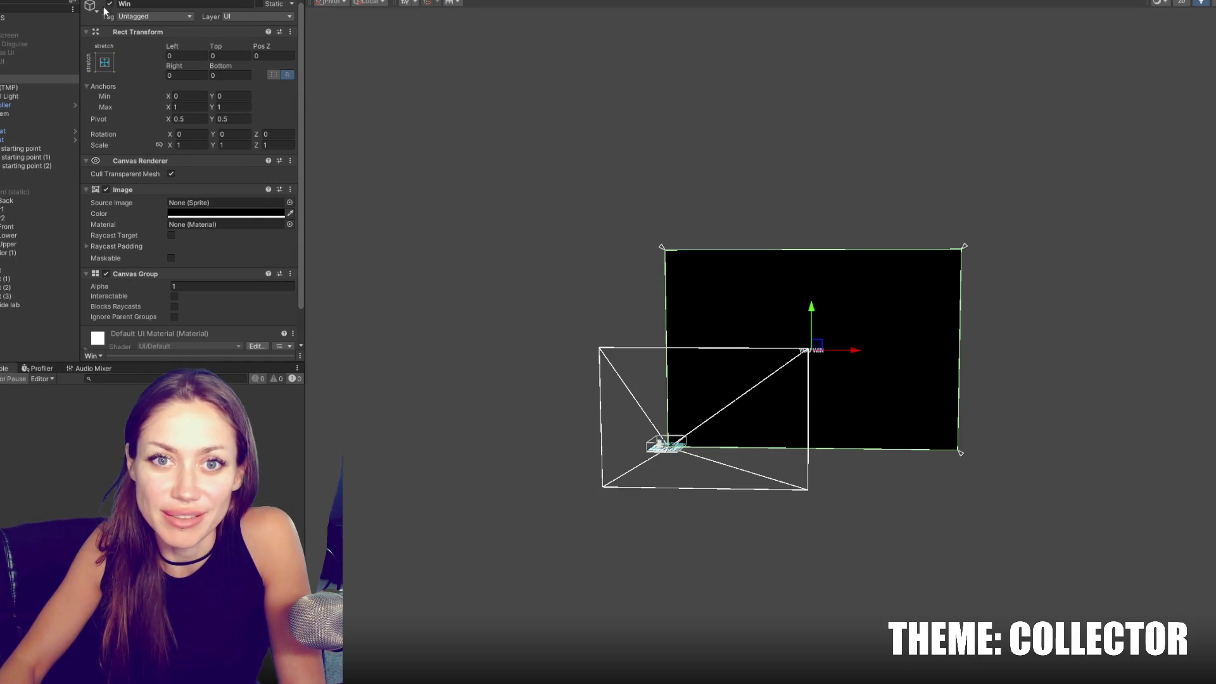
pyautogui.click(70, 19)
pyautogui.click(141, 83)
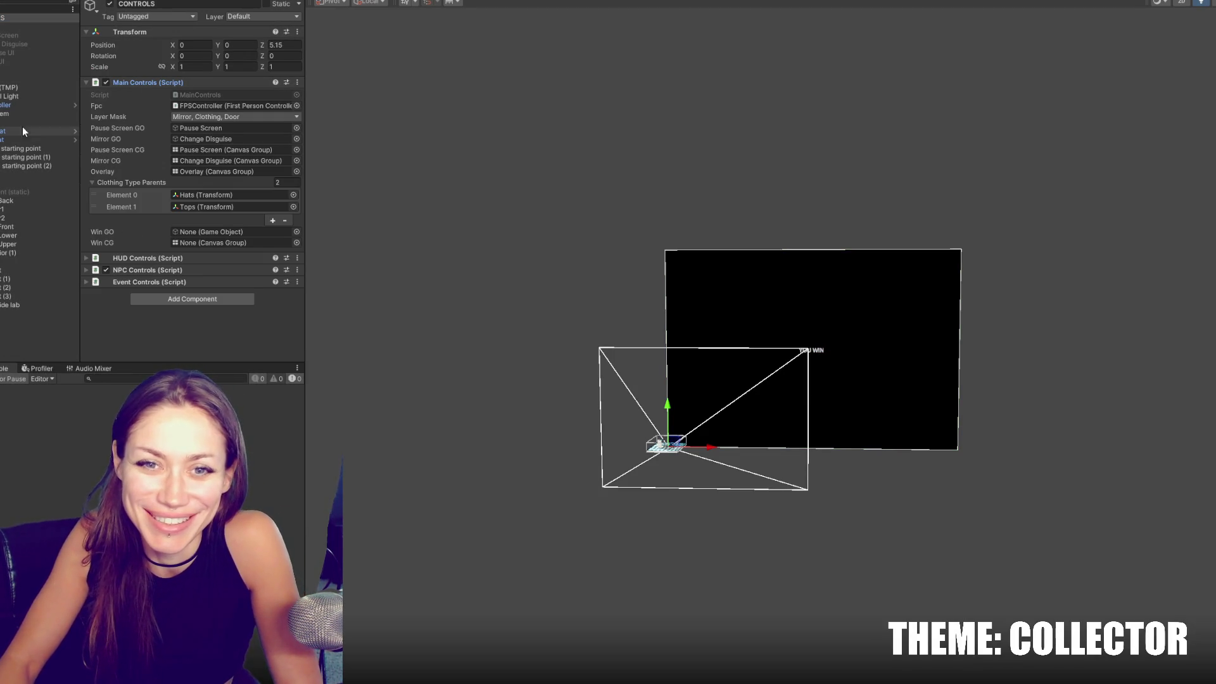
pyautogui.moveTo(38, 79)
pyautogui.mouseDown()
pyautogui.moveTo(158, 221)
pyautogui.moveTo(228, 242)
pyautogui.mouseUp()
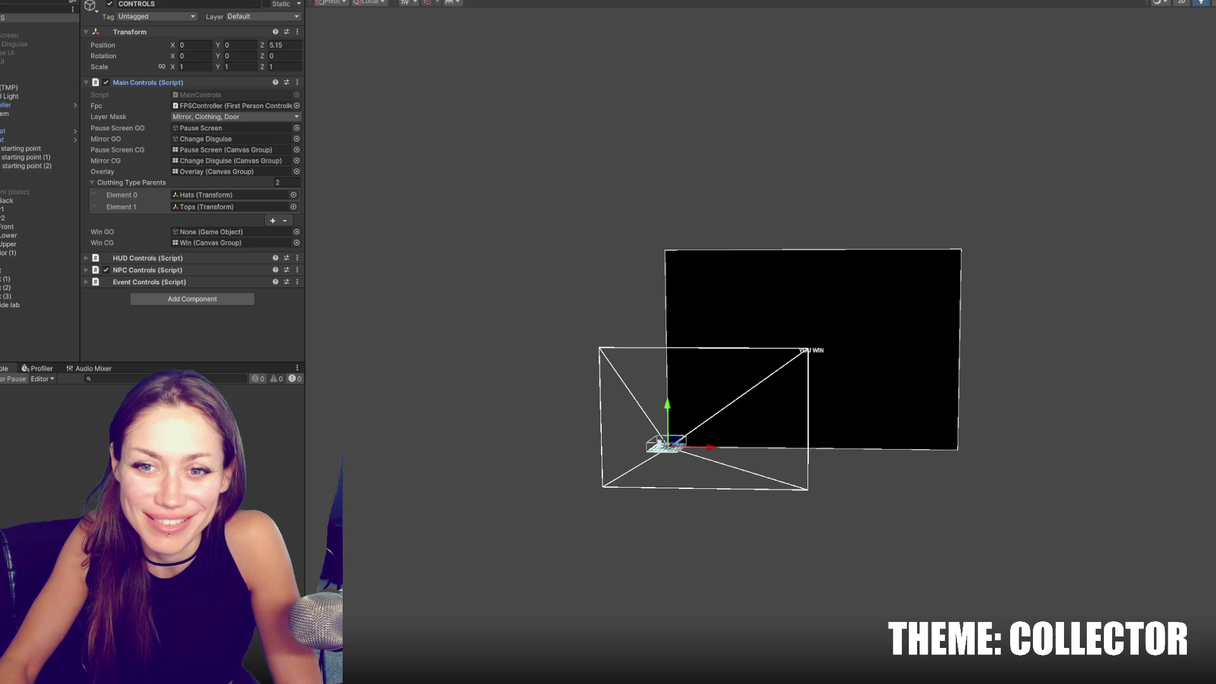
pyautogui.click(38, 79)
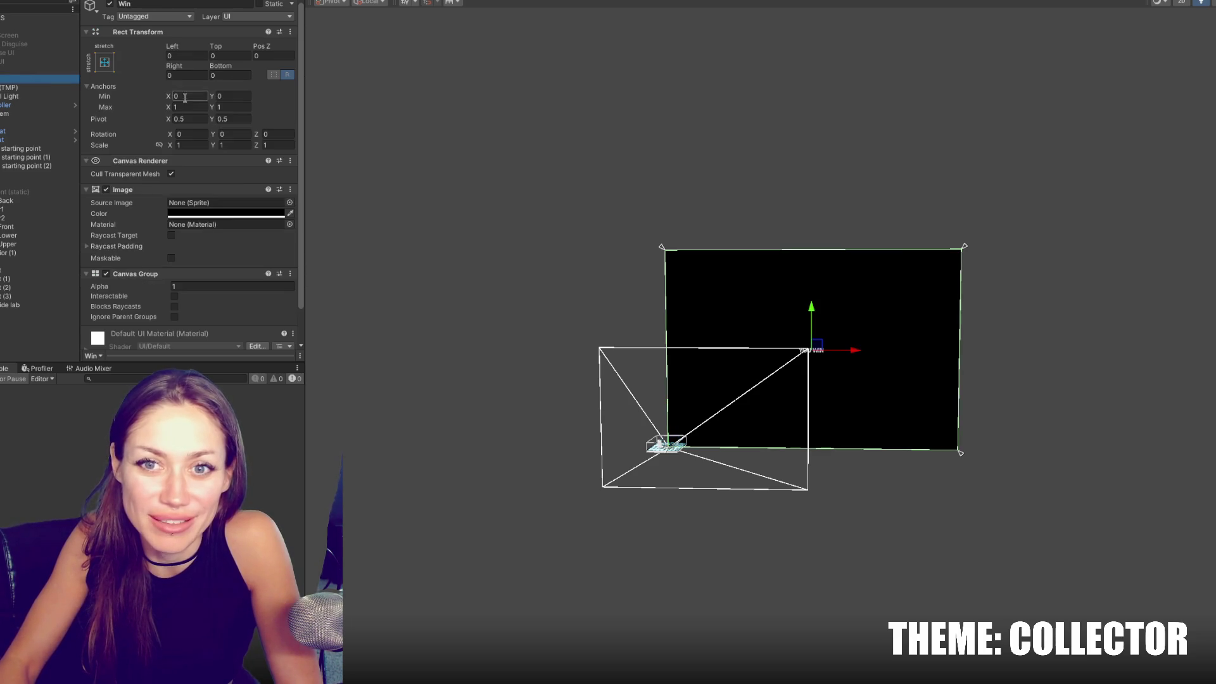
pyautogui.write('0')
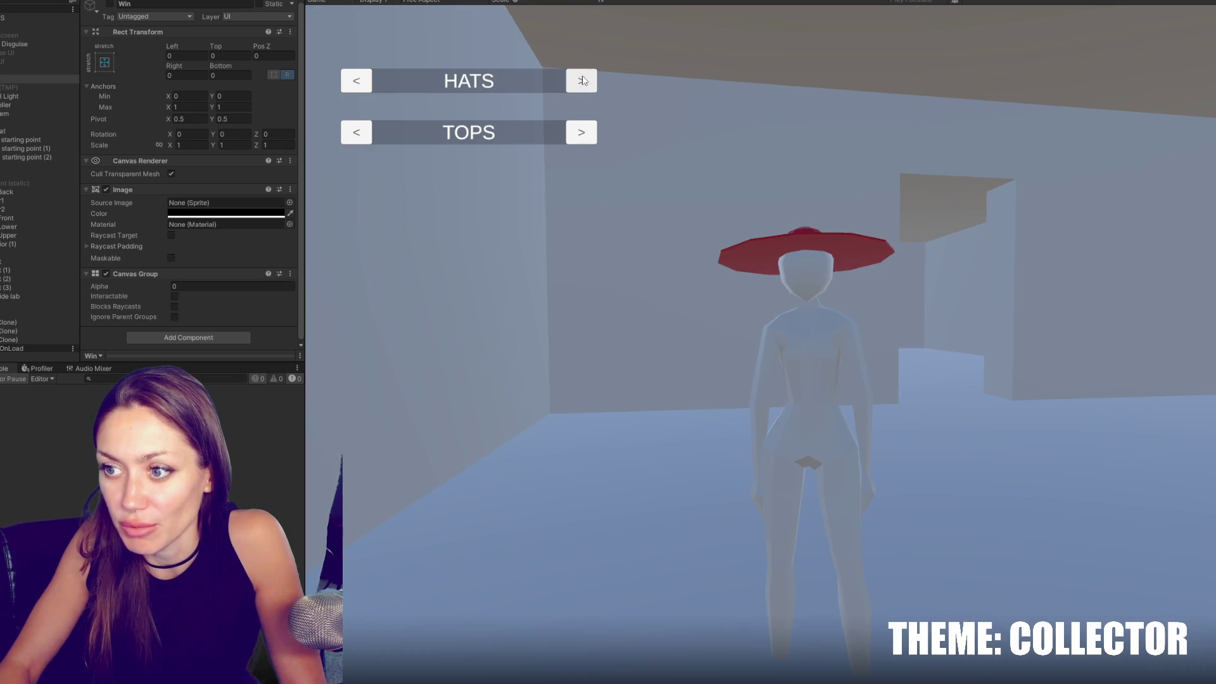
# Close the HATS/TOPS customisation screen and walk up to the device cube.
pyautogui.press('Escape')
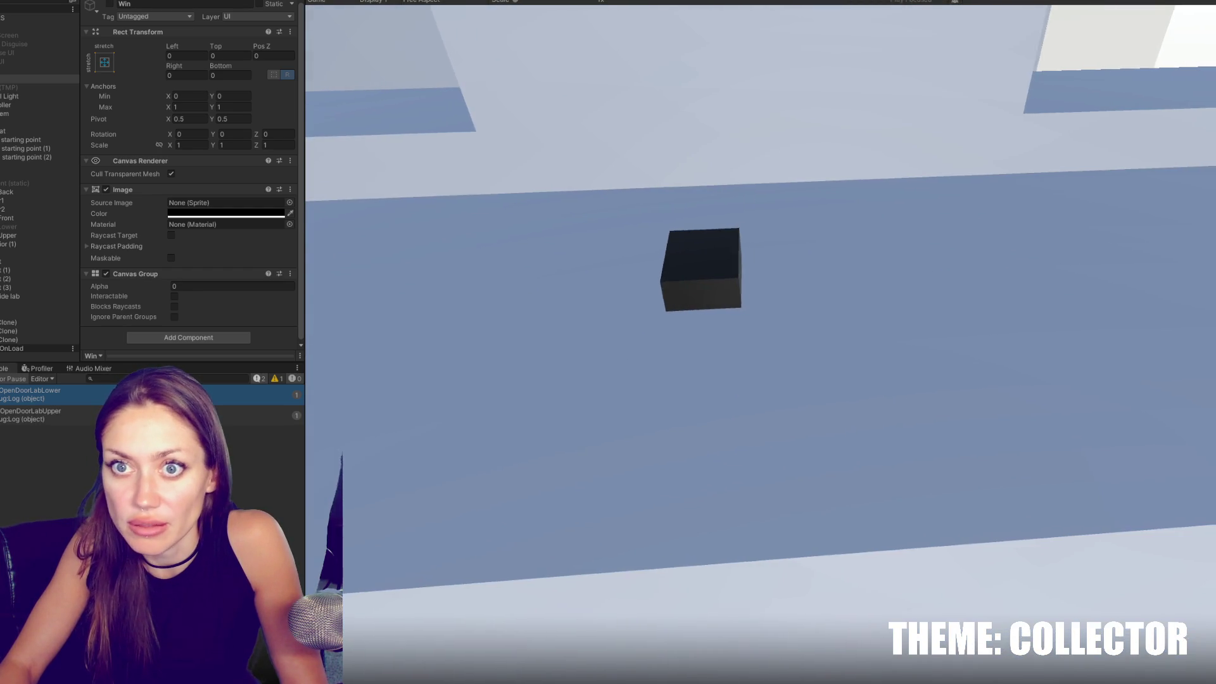
# Back in the Scene view, select the black cube on the table and set its Layer to Device.
pyautogui.press('Escape')
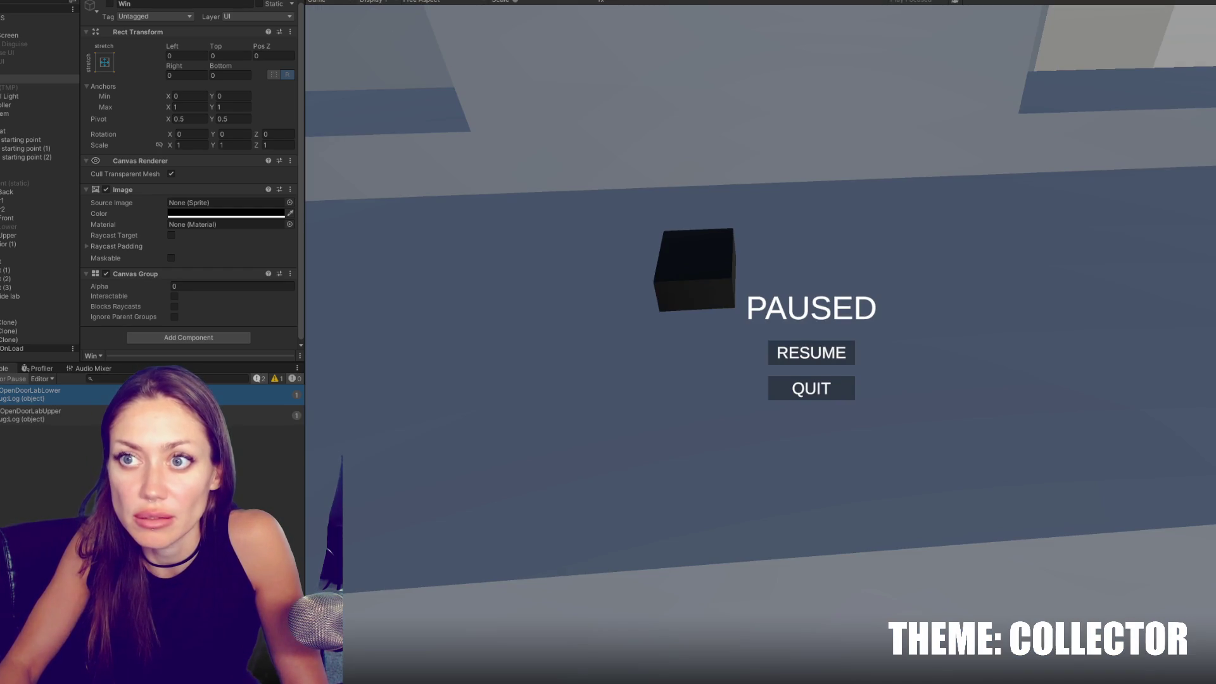
pyautogui.hotkey('ctrl', '1')
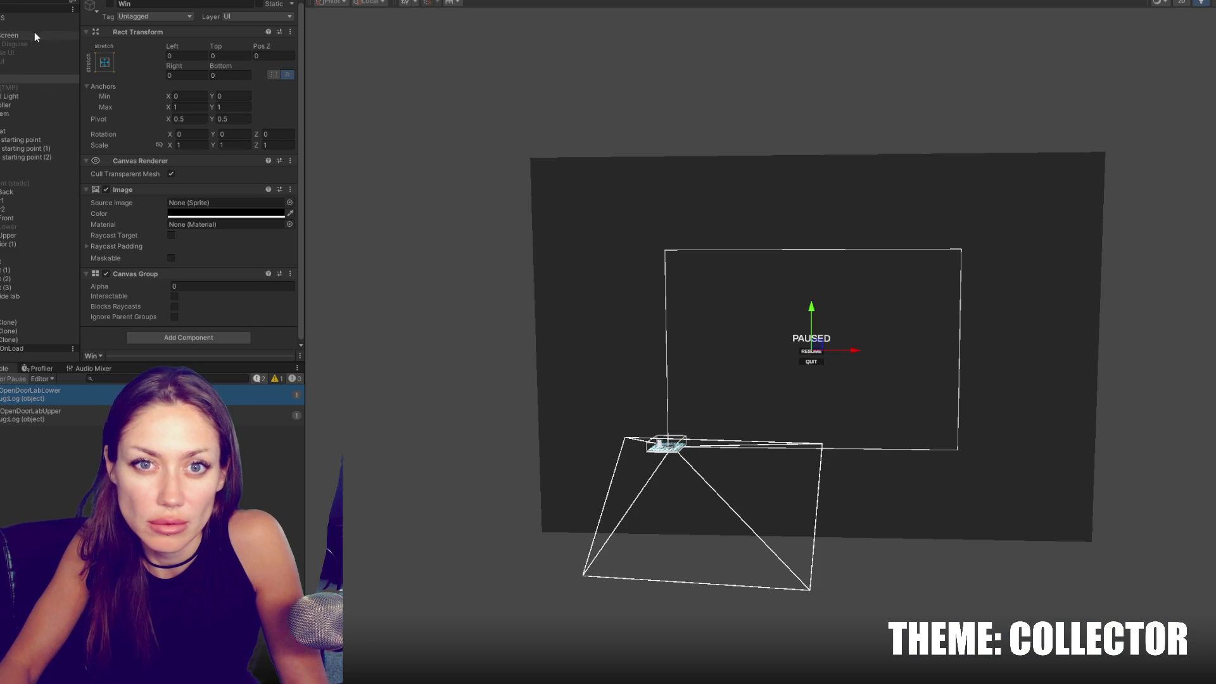
pyautogui.doubleClick(17, 105)
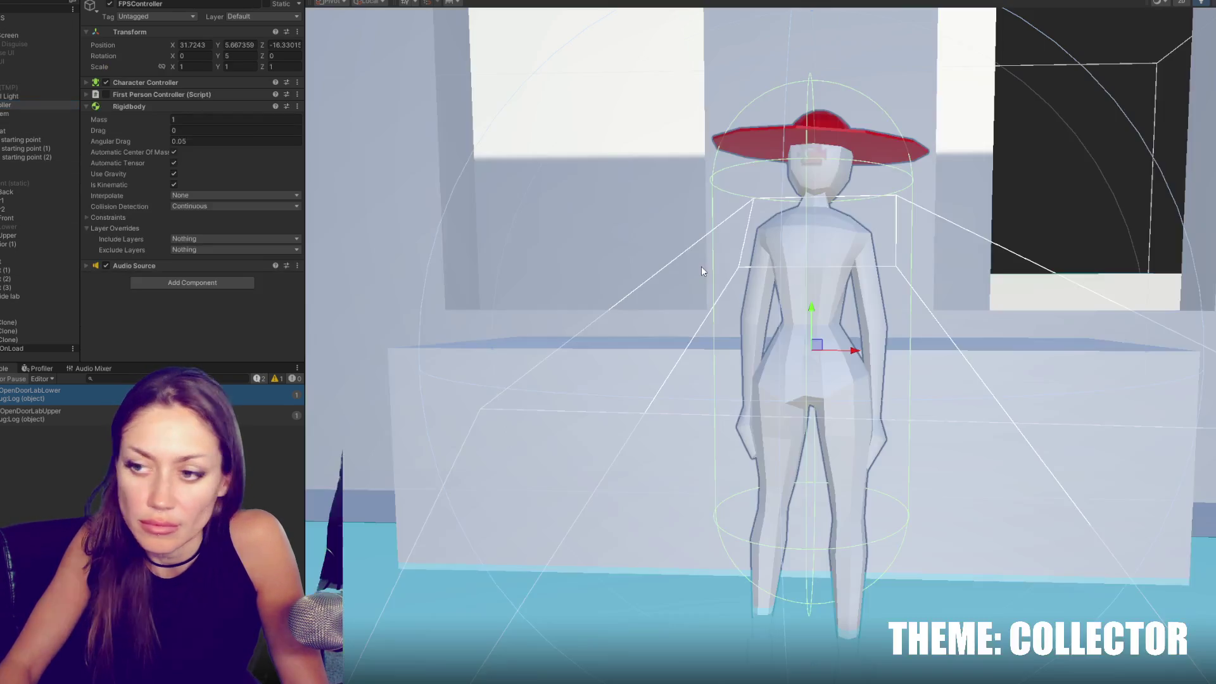
pyautogui.moveTo(688, 268); pyautogui.dragTo(623, 299)
pyautogui.click(595, 290)
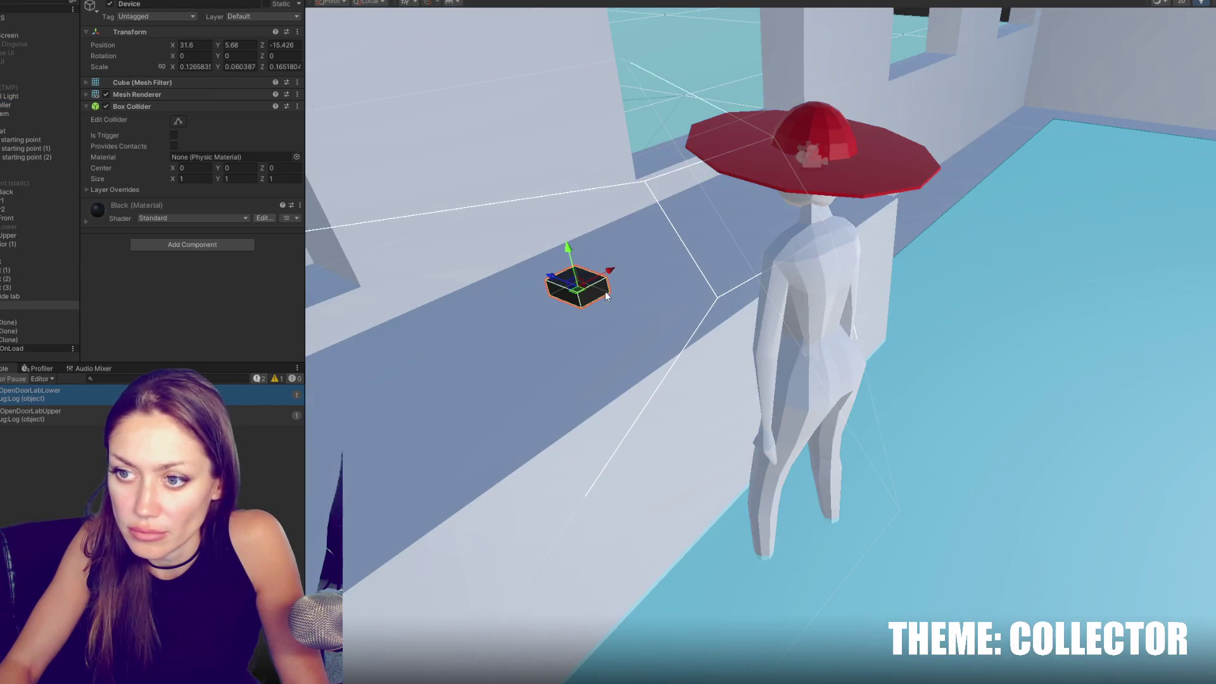
pyautogui.click(269, 16)
pyautogui.click(279, 130)
# Test briefly in Play mode, exit it, and reopen the cube's Layer list to reapply Device.
pyautogui.hotkey('ctrl', '2')
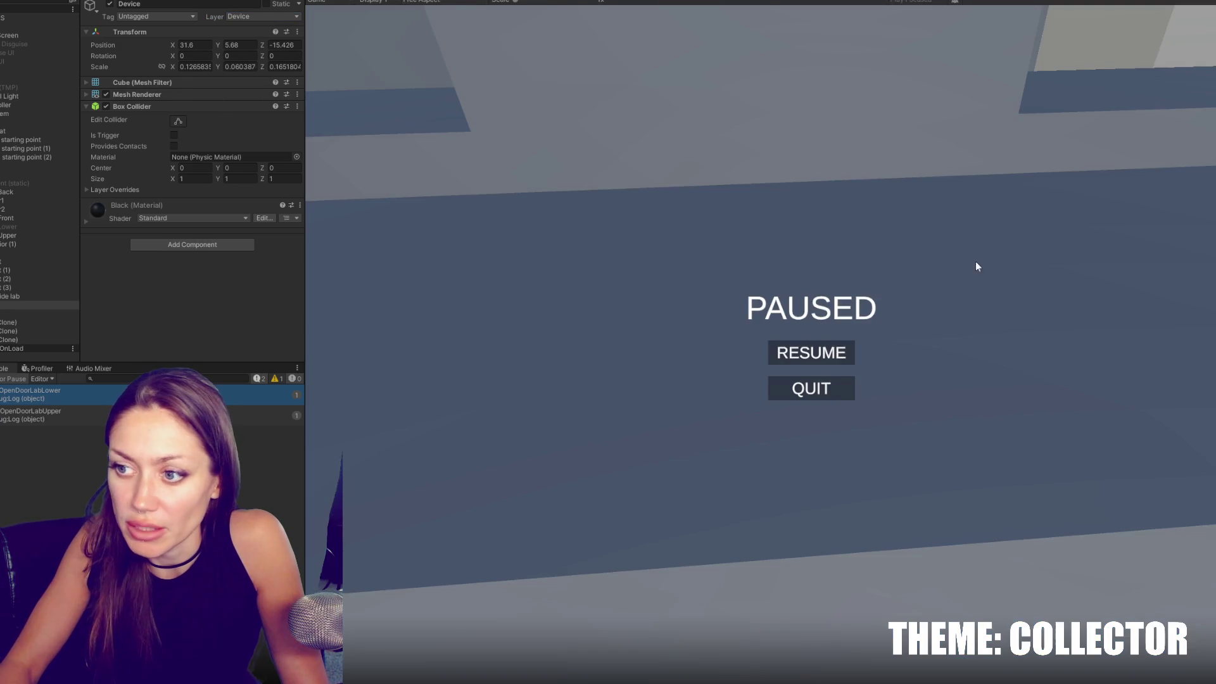
pyautogui.click(1042, 231)
pyautogui.press('Escape')
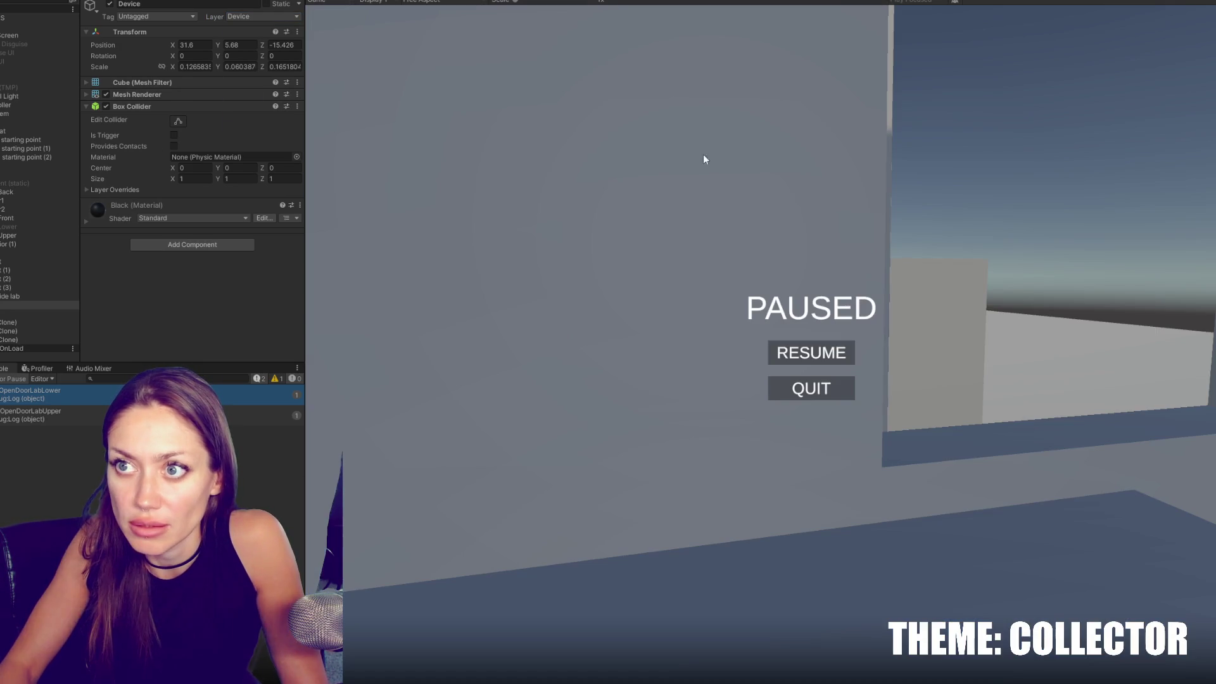
pyautogui.hotkey('ctrl', 'p')
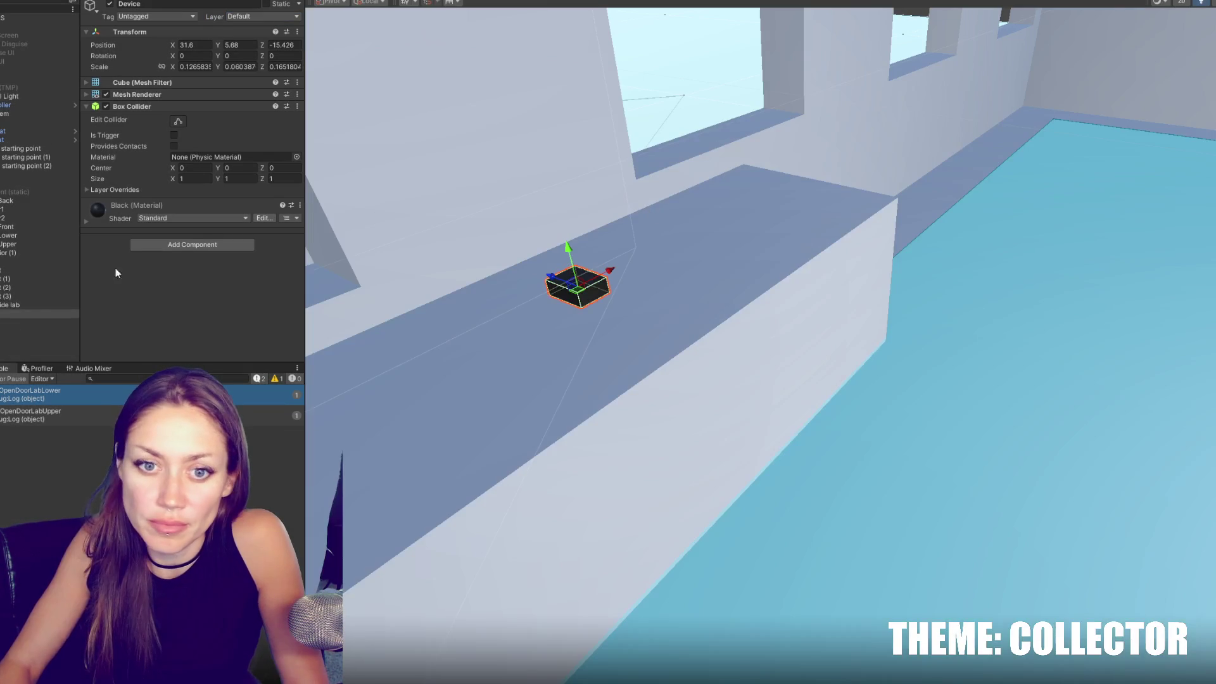
pyautogui.click(252, 17)
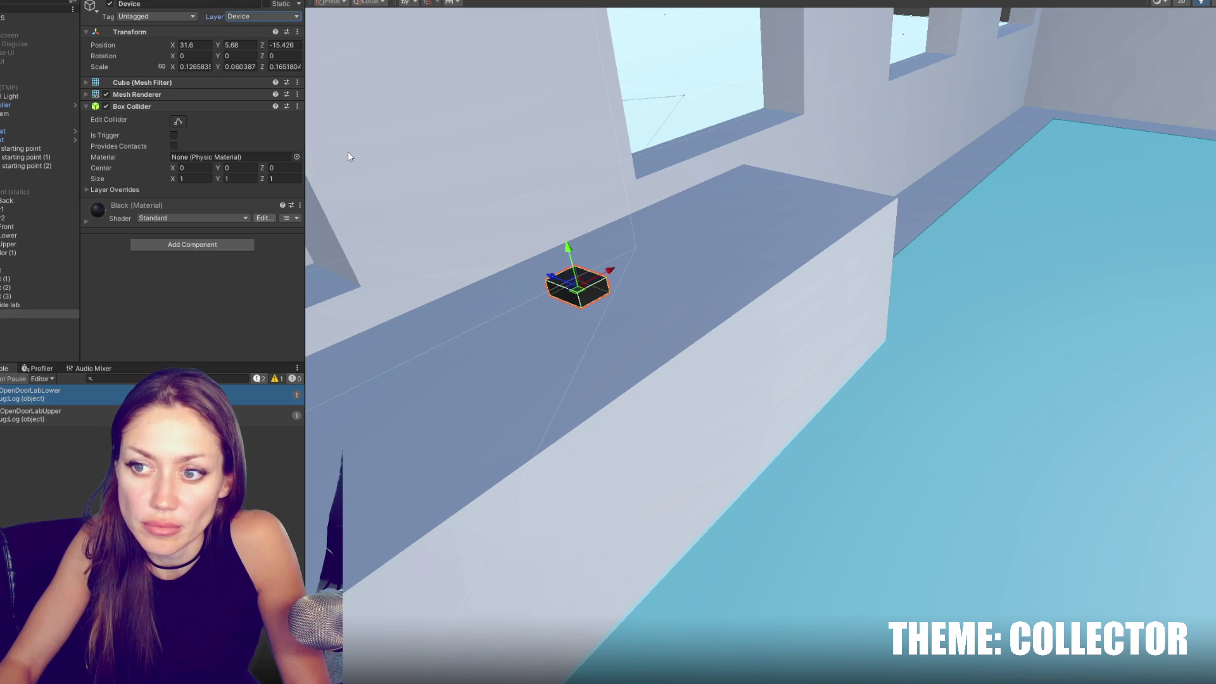
pyautogui.click(16, 26)
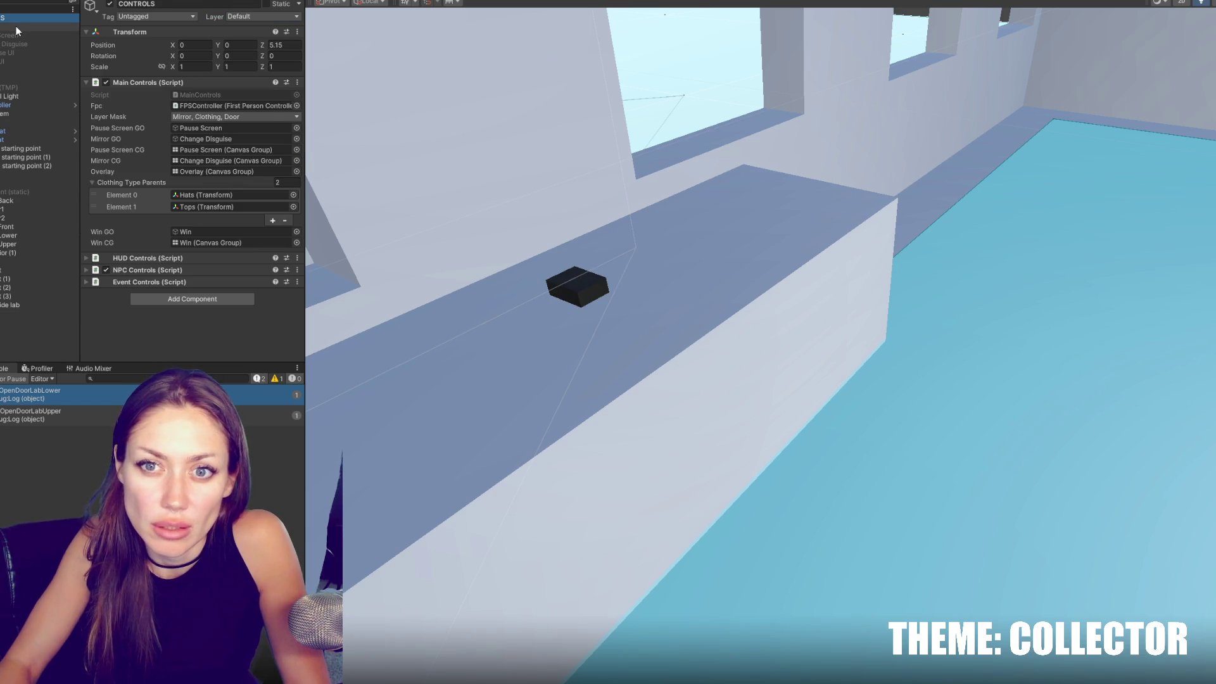
# Tick Device in the Main Controls Layer Mask.
pyautogui.click(234, 116)
pyautogui.click(214, 249)
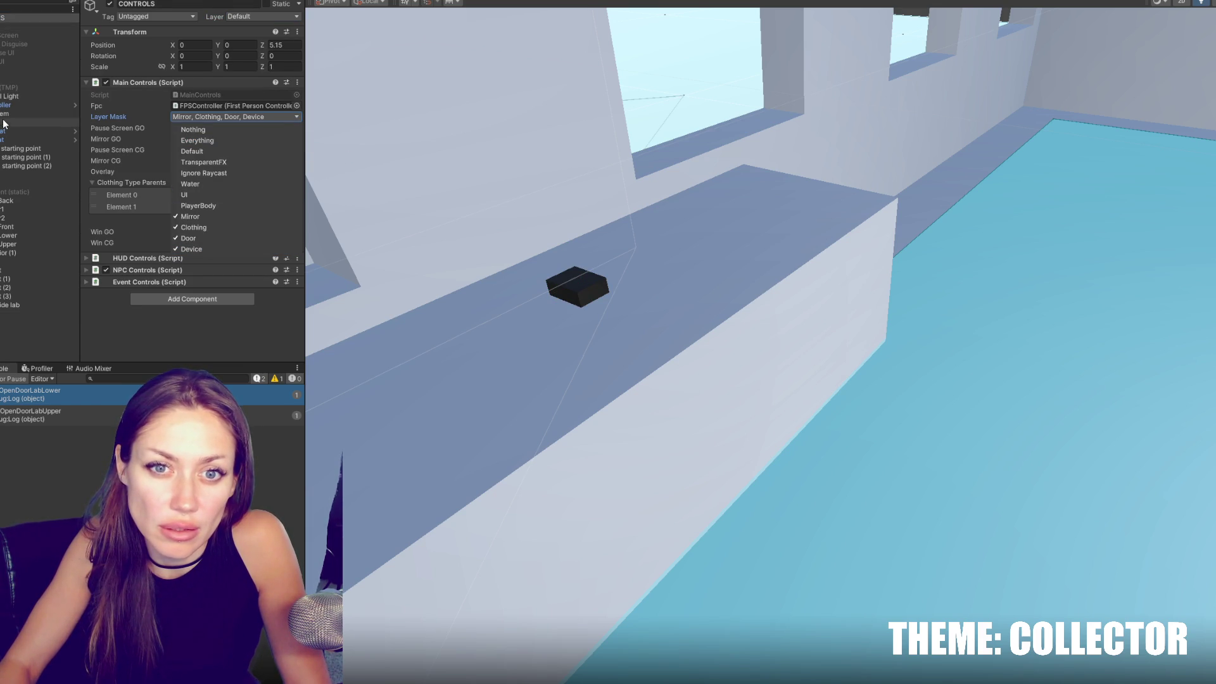
pyautogui.click(75, 105)
# Select FirstPersonCharacter and expand its Camera component settings.
pyautogui.click(19, 114)
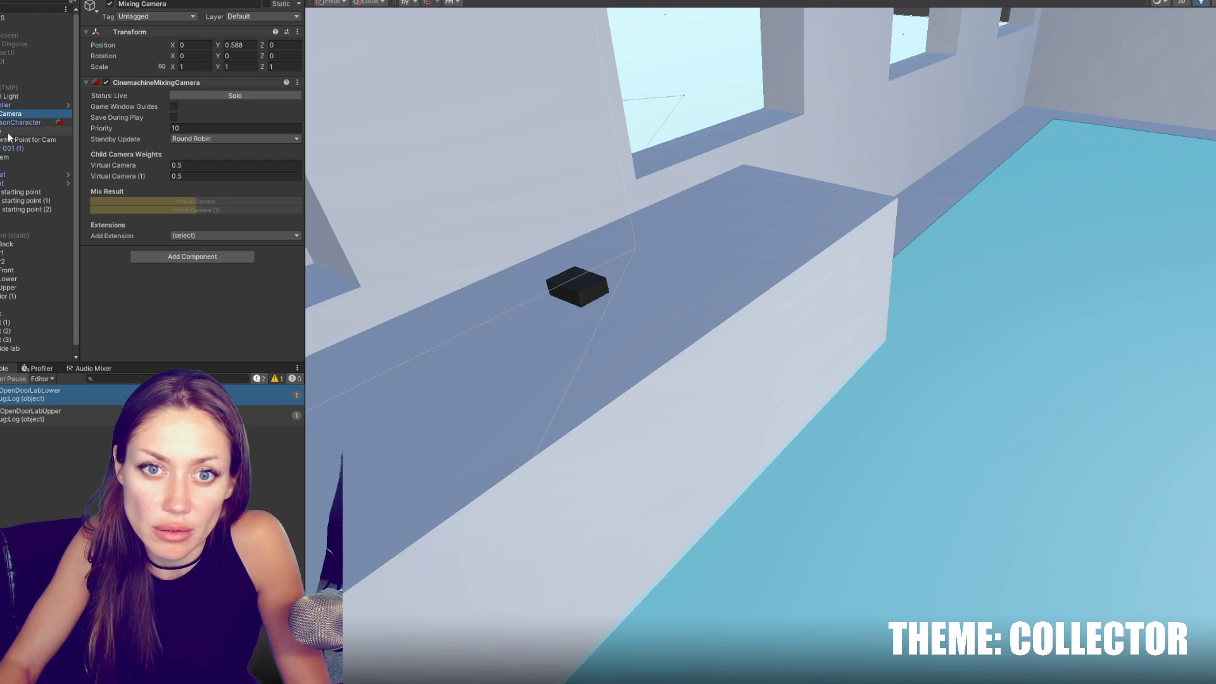
pyautogui.press('Down')
pyautogui.click(130, 83)
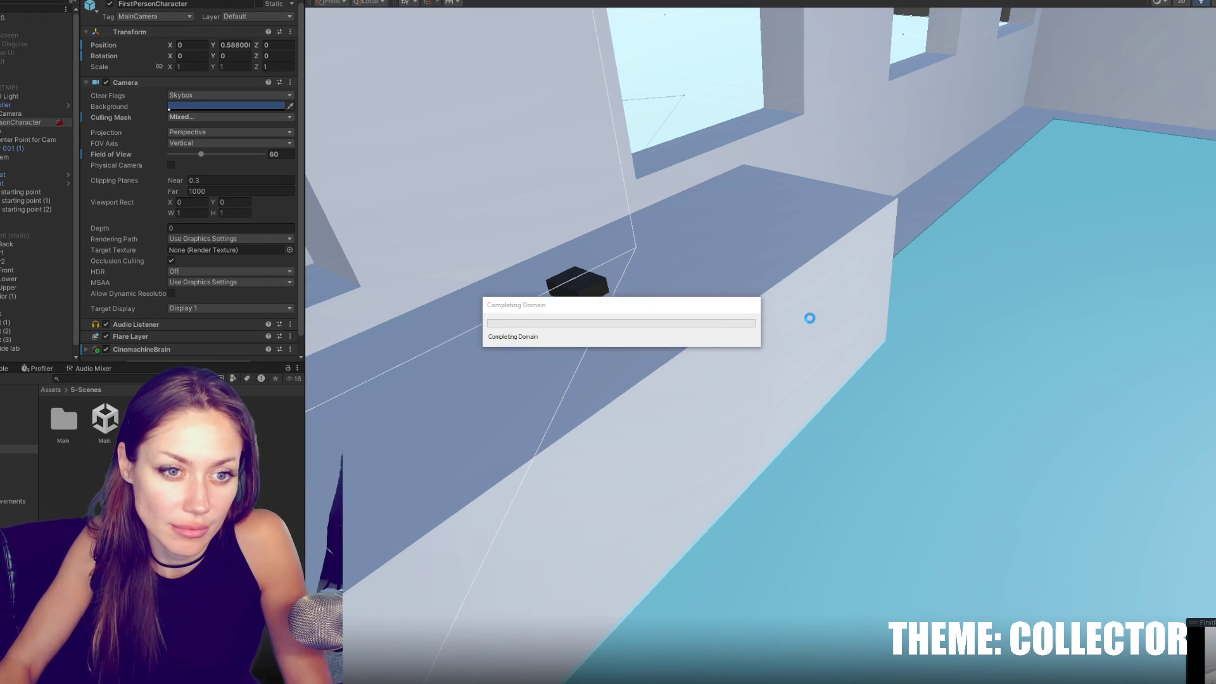
# Walk through the corridor and courtyard into the blue-door room, then leave the hats/tops screen.
pyautogui.press('w')
pyautogui.press('w')
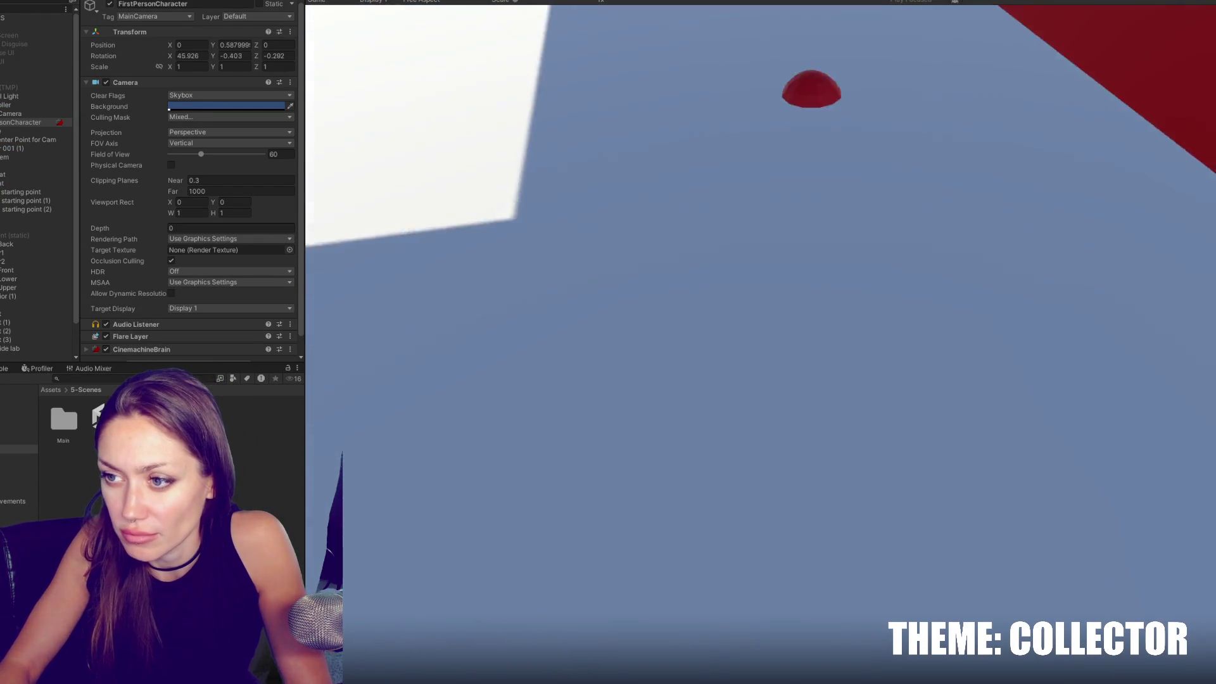
pyautogui.press('w')
pyautogui.press('Escape')
pyautogui.press('Escape')
pyautogui.press('w')
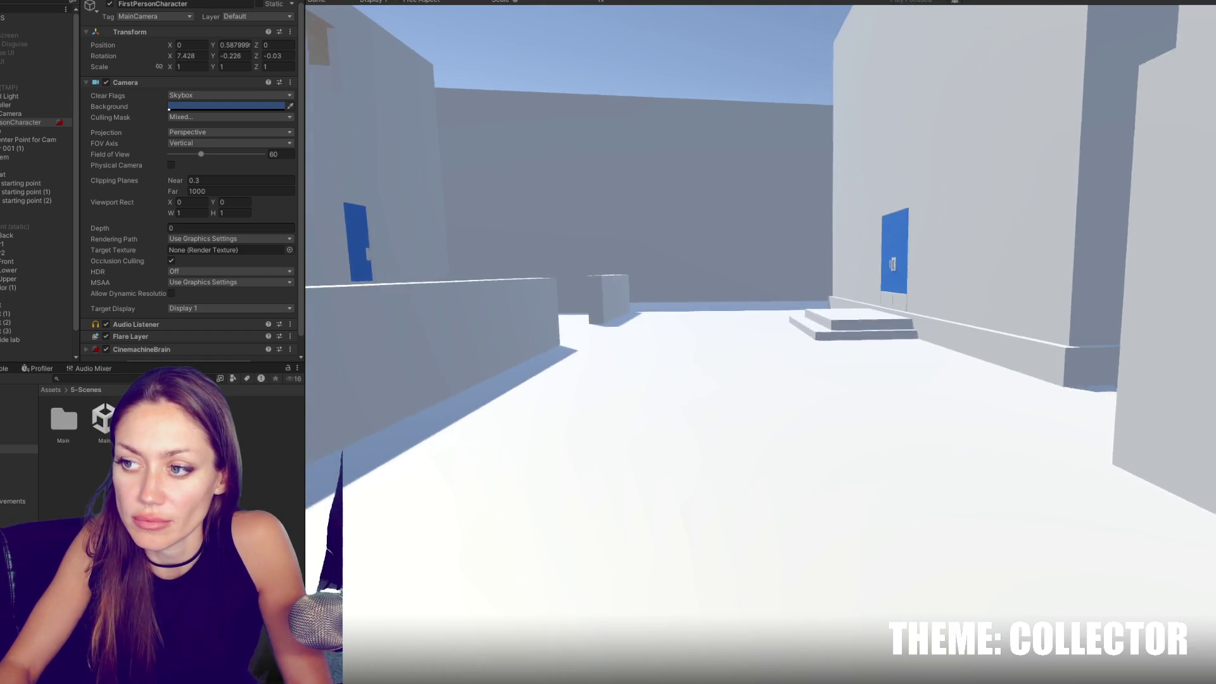
pyautogui.press('w')
pyautogui.press('w')
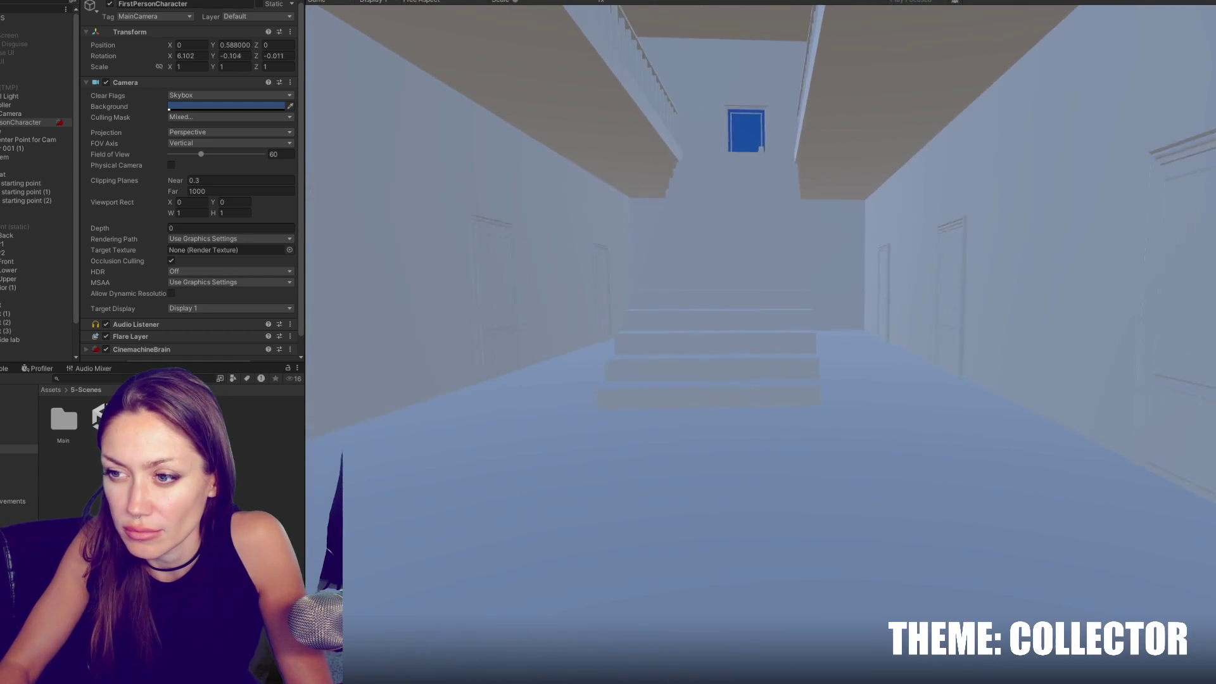
pyautogui.press('w')
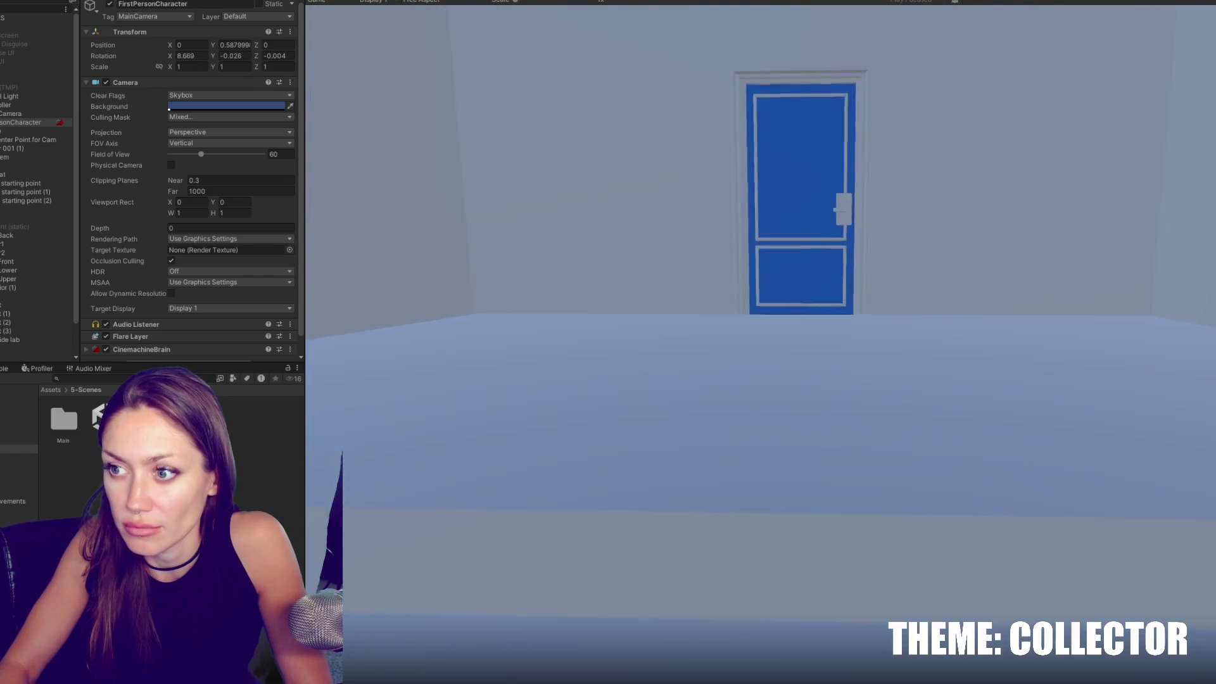
pyautogui.press('w')
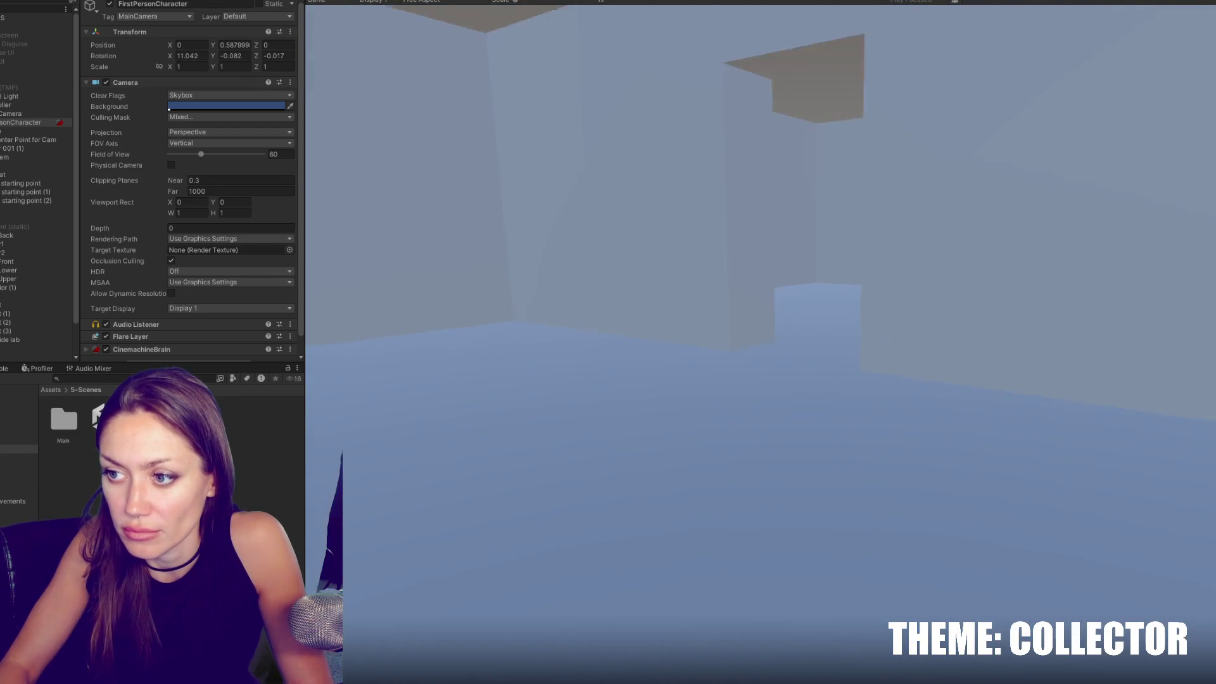
pyautogui.press('w')
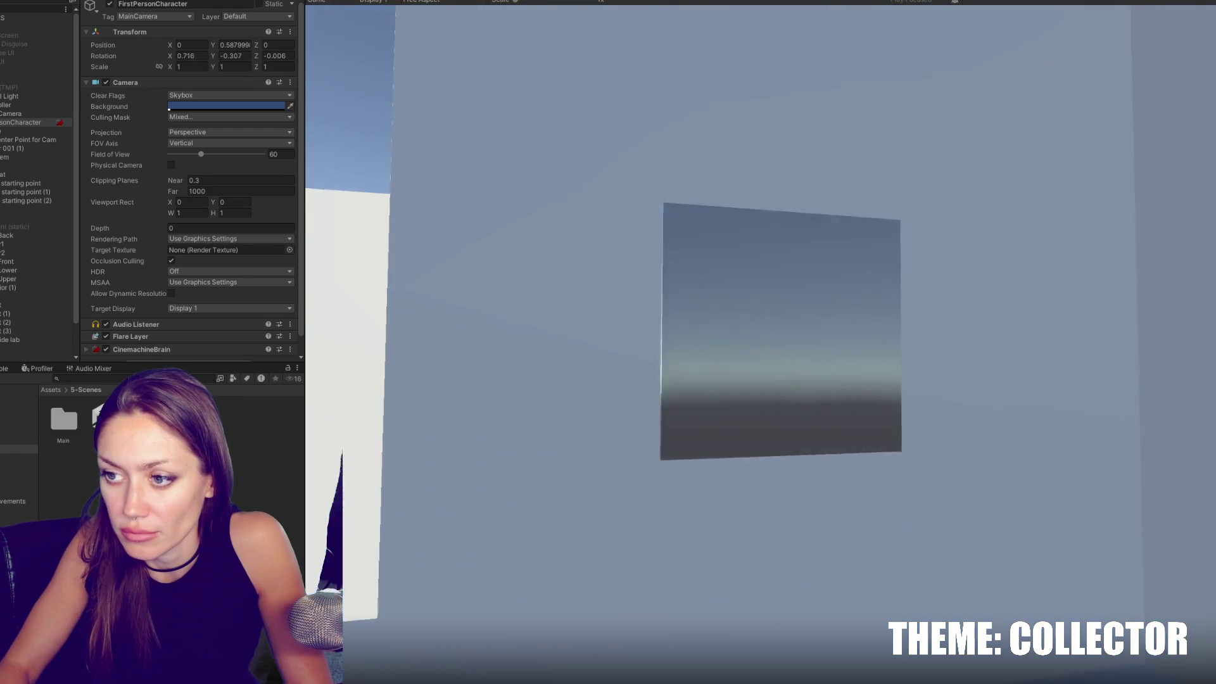
pyautogui.press('Escape')
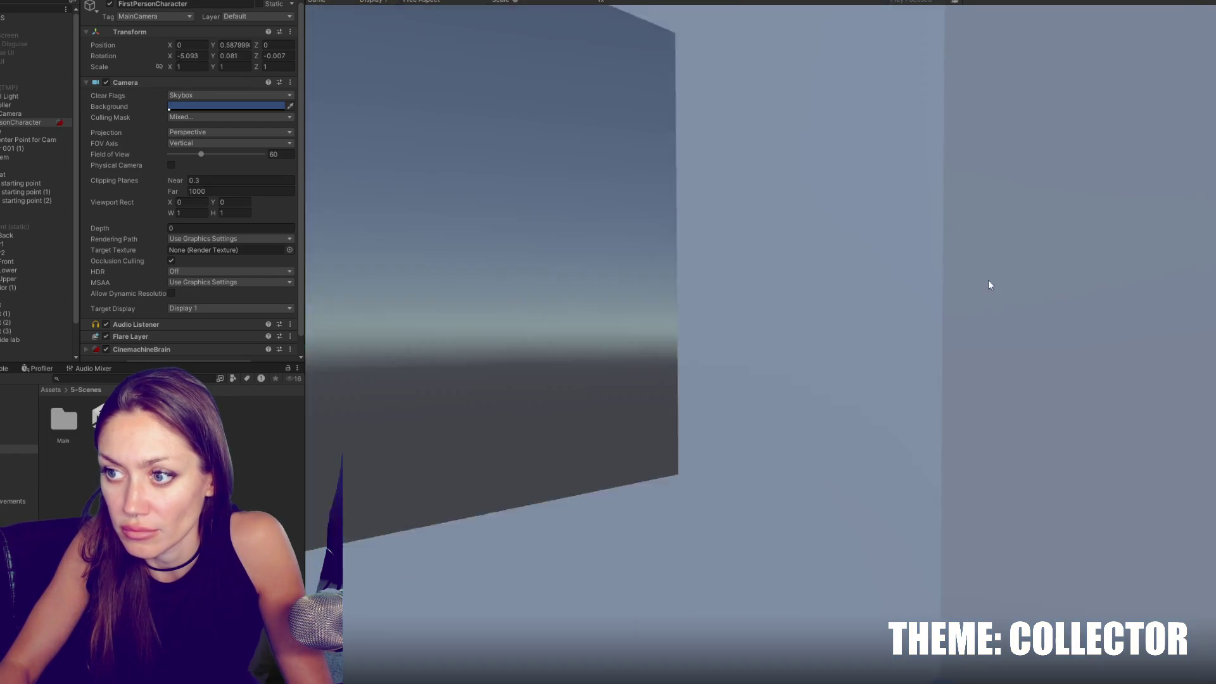
# Walk back through the hallway and upstairs to the table, collect the black box, and stop the game.
pyautogui.press('w')
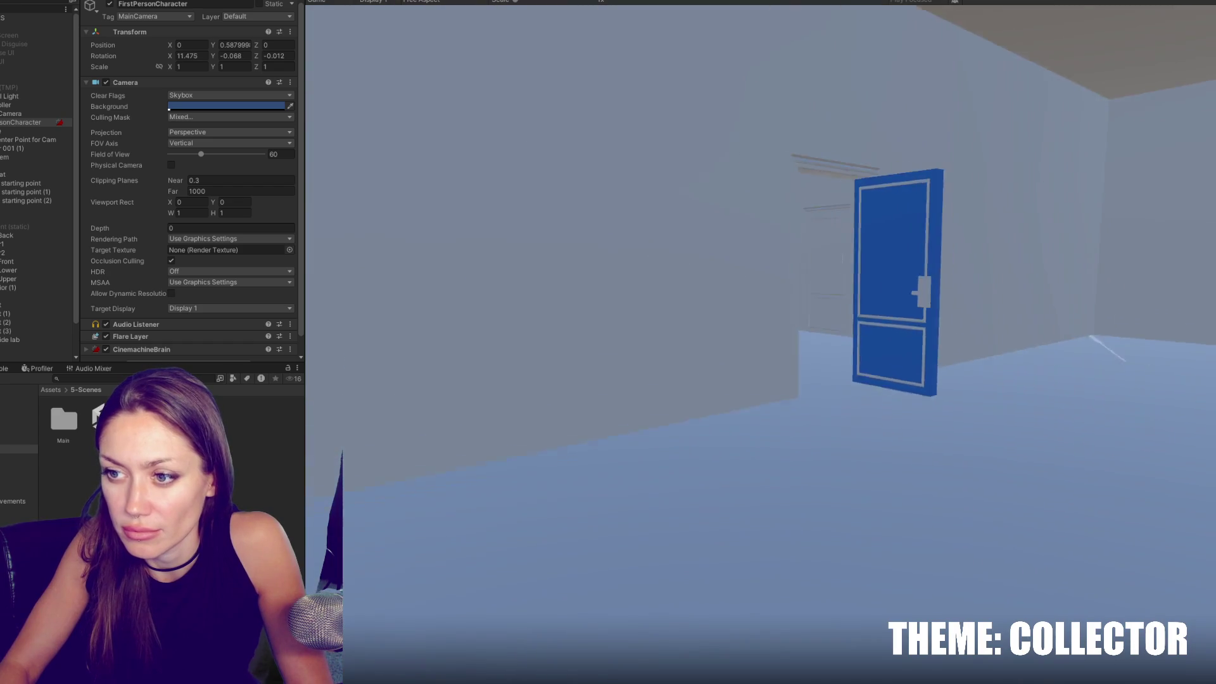
pyautogui.press('w')
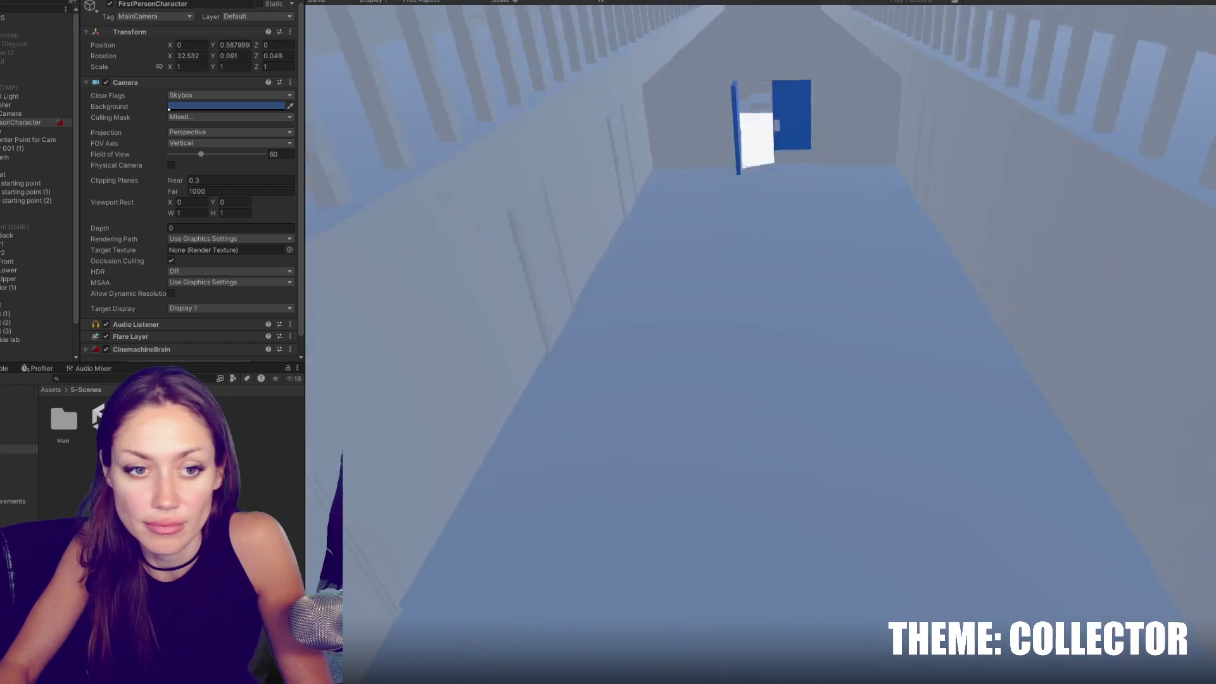
pyautogui.press('w')
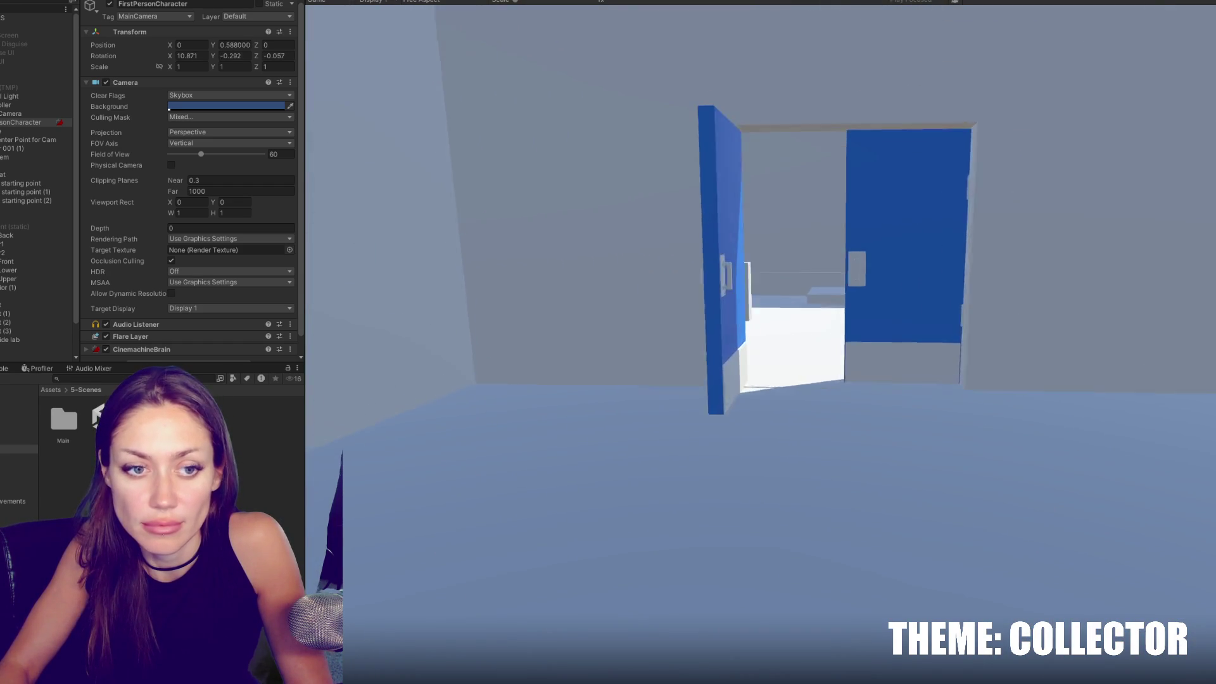
pyautogui.press('w')
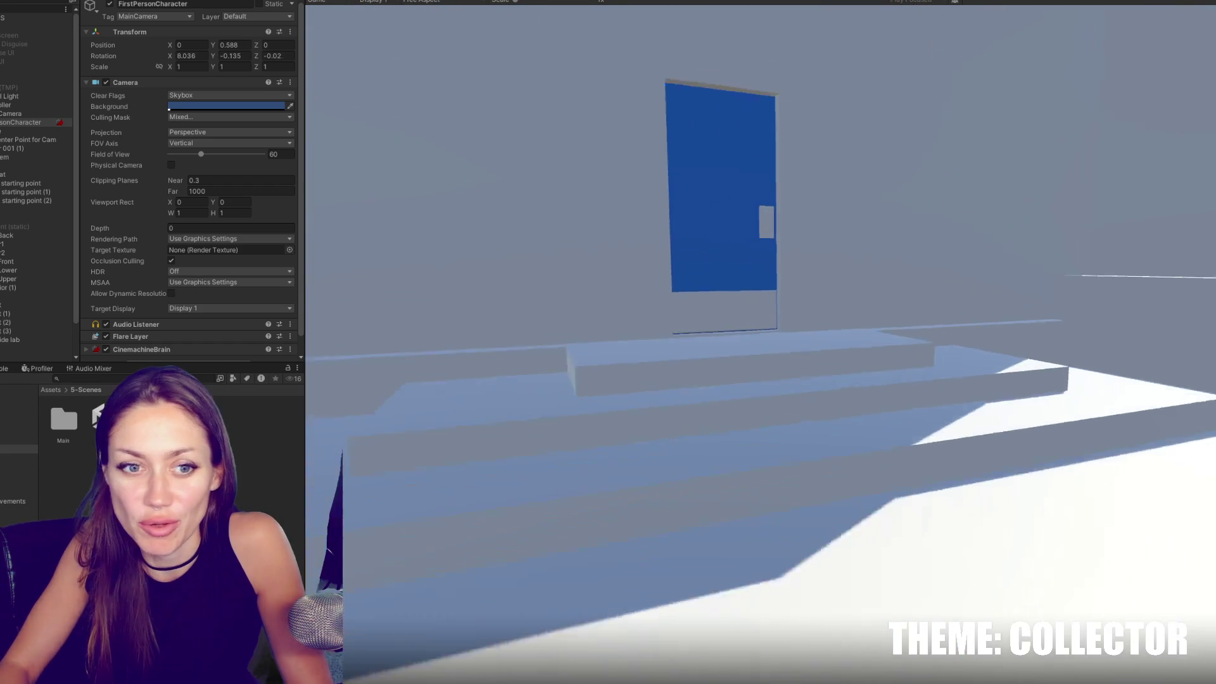
pyautogui.press('w')
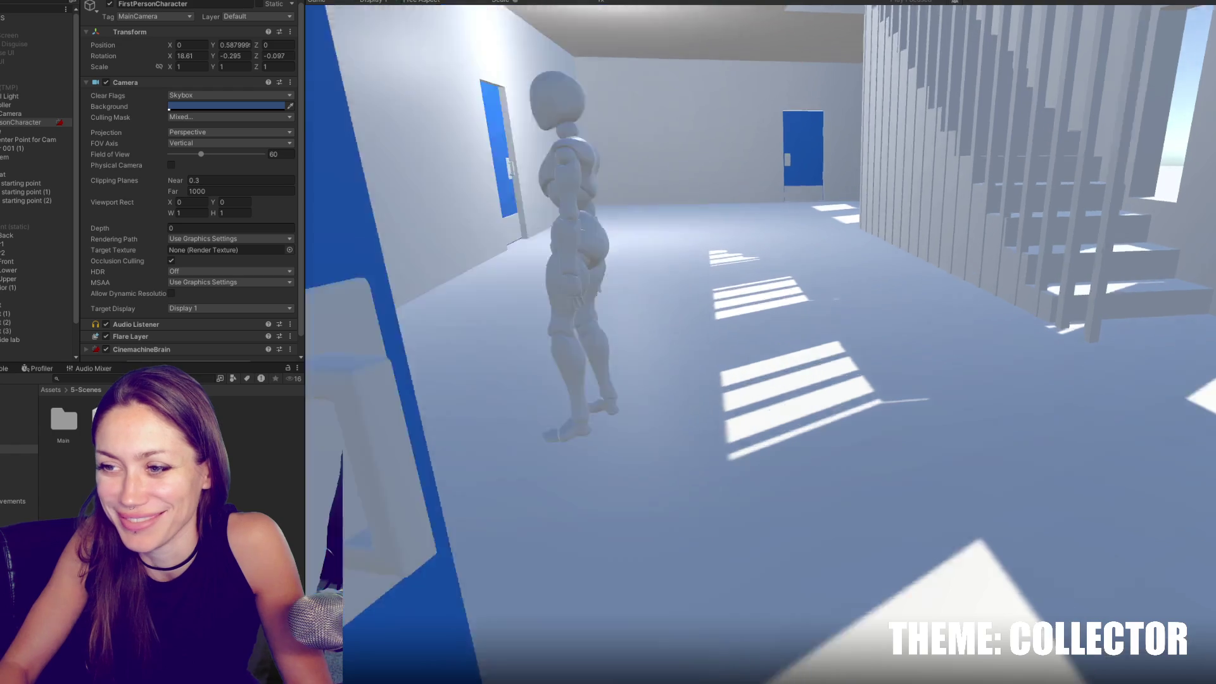
pyautogui.press('w')
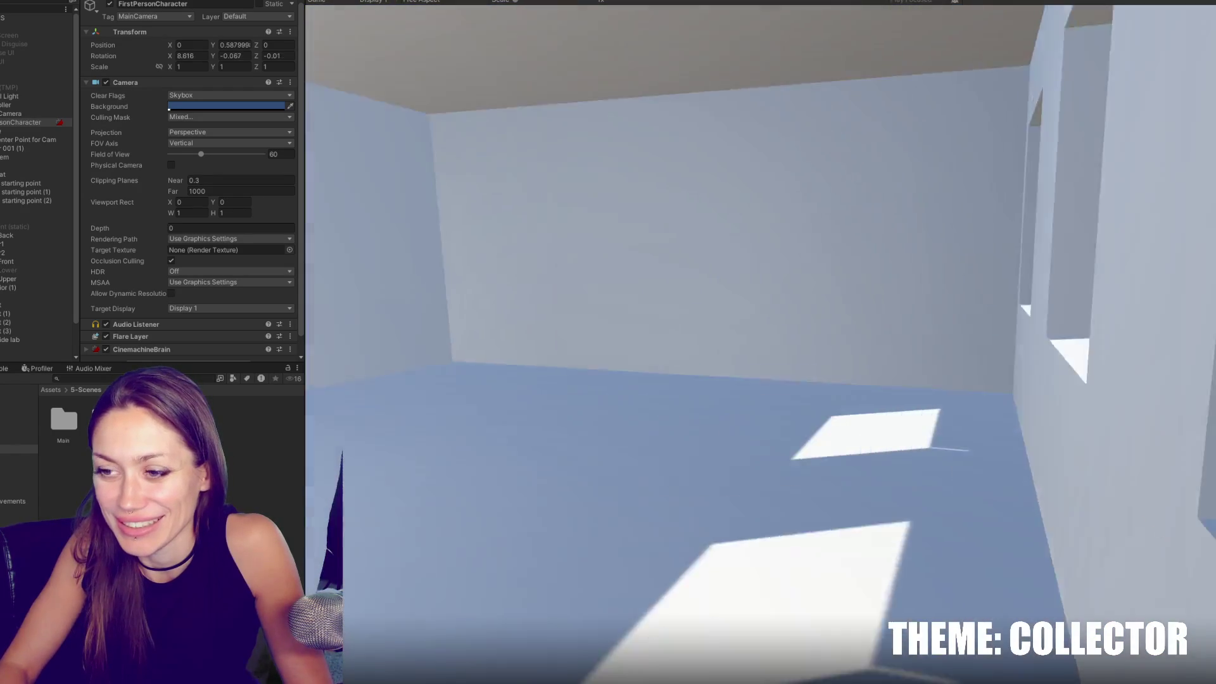
pyautogui.press('w')
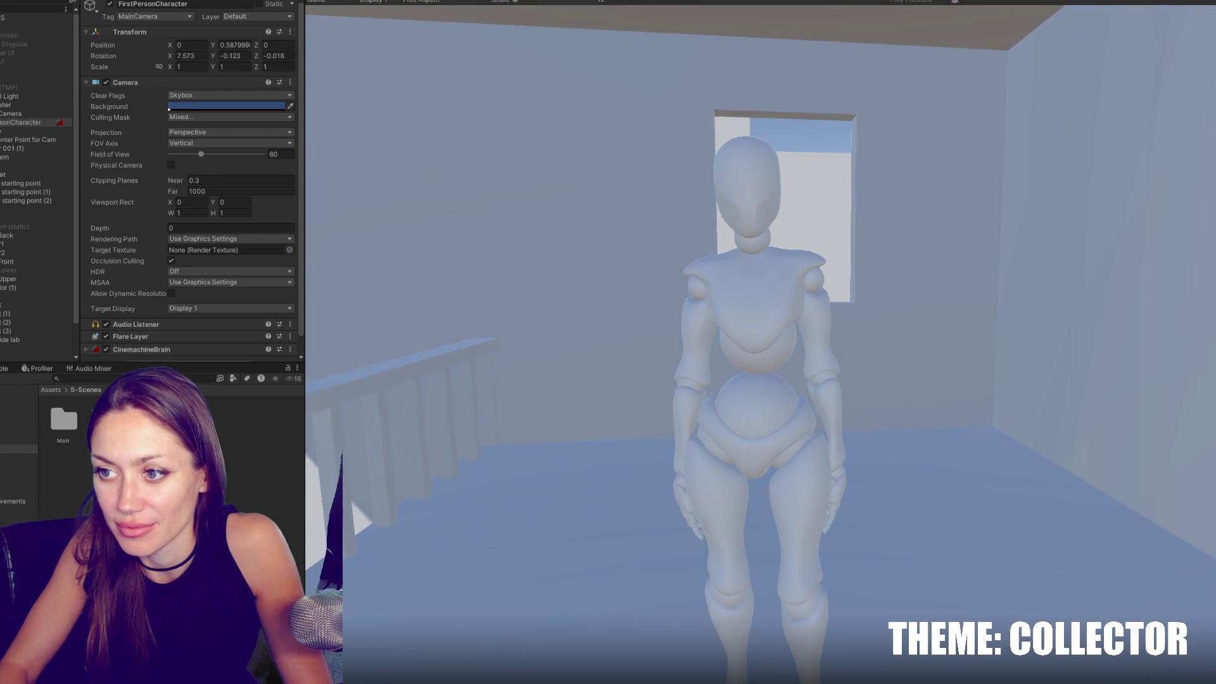
pyautogui.press('w')
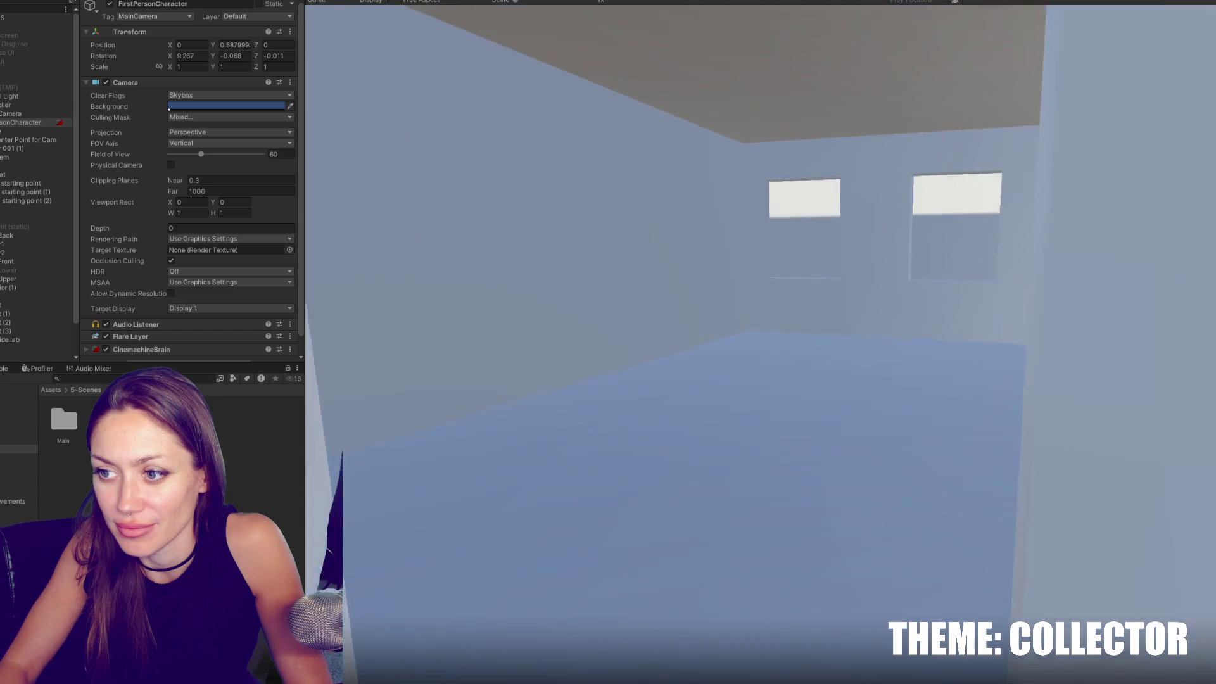
pyautogui.press('w')
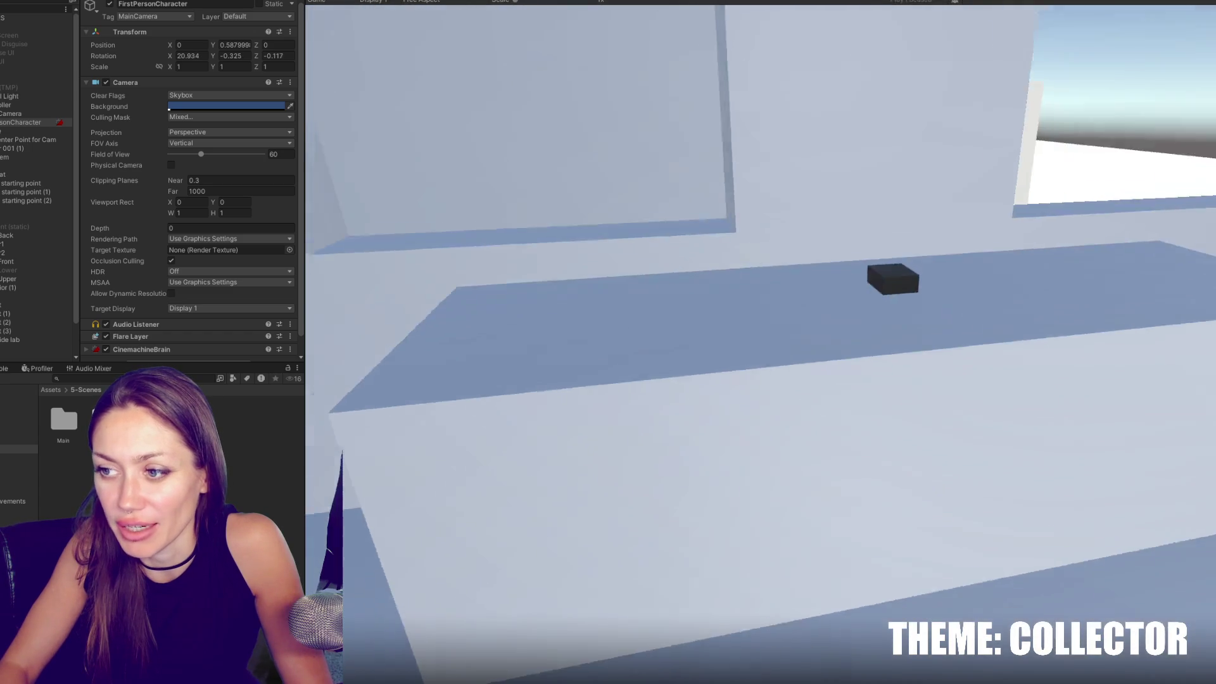
pyautogui.press('s')
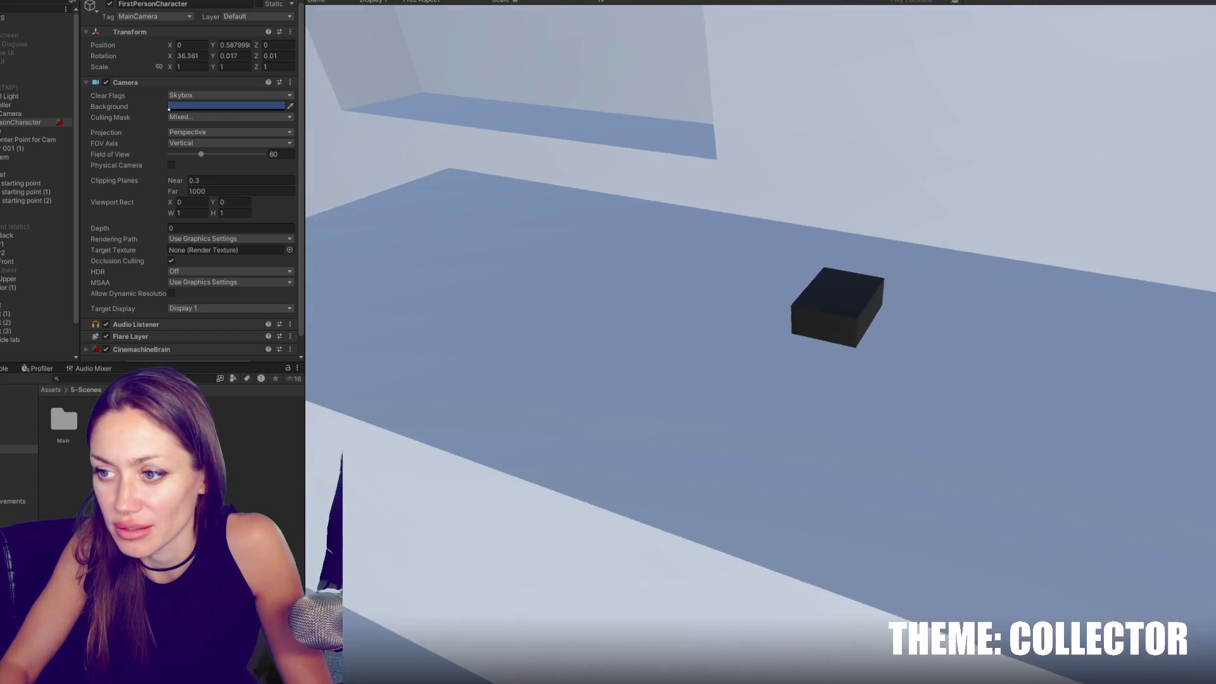
pyautogui.press('w')
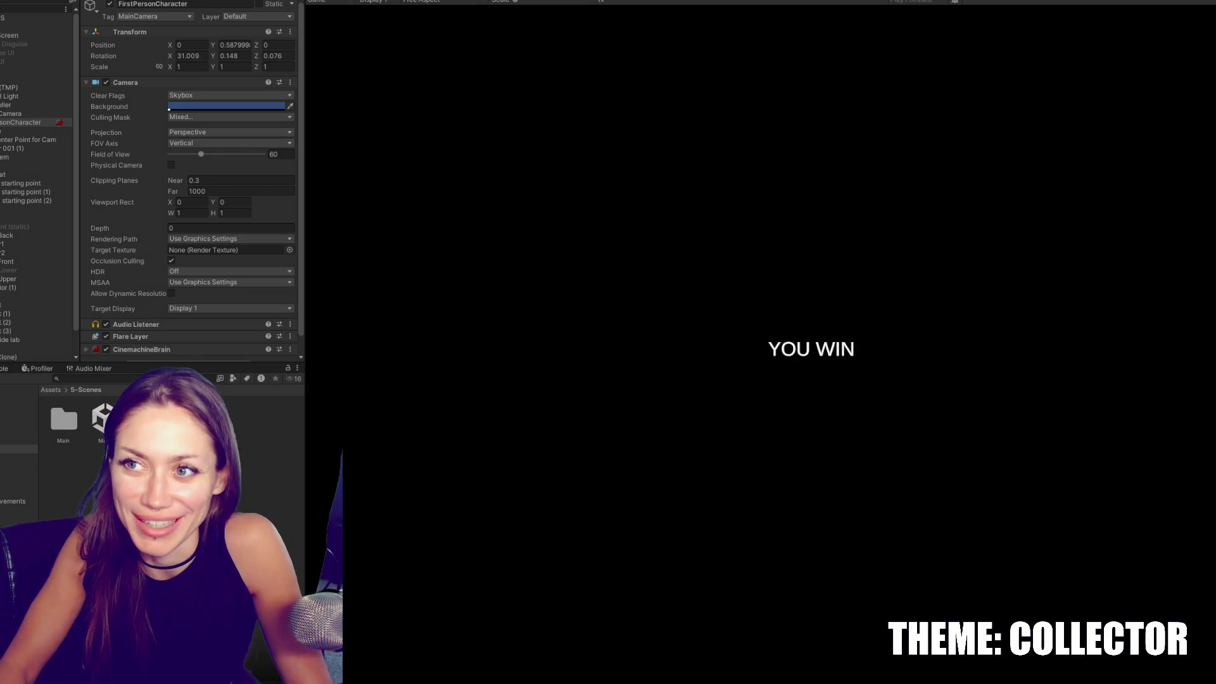
pyautogui.hotkey('ctrl', 'p')
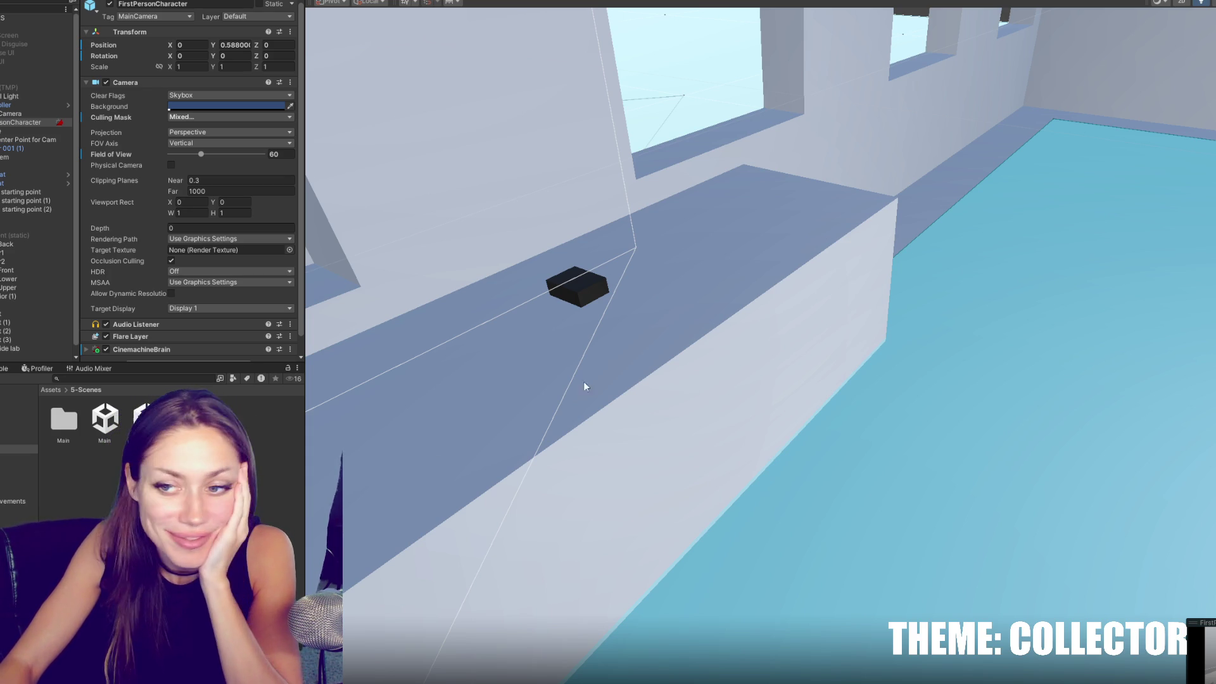
# Zoom out in the Scene view over the level.
pyautogui.scroll(-5, 735, 306)
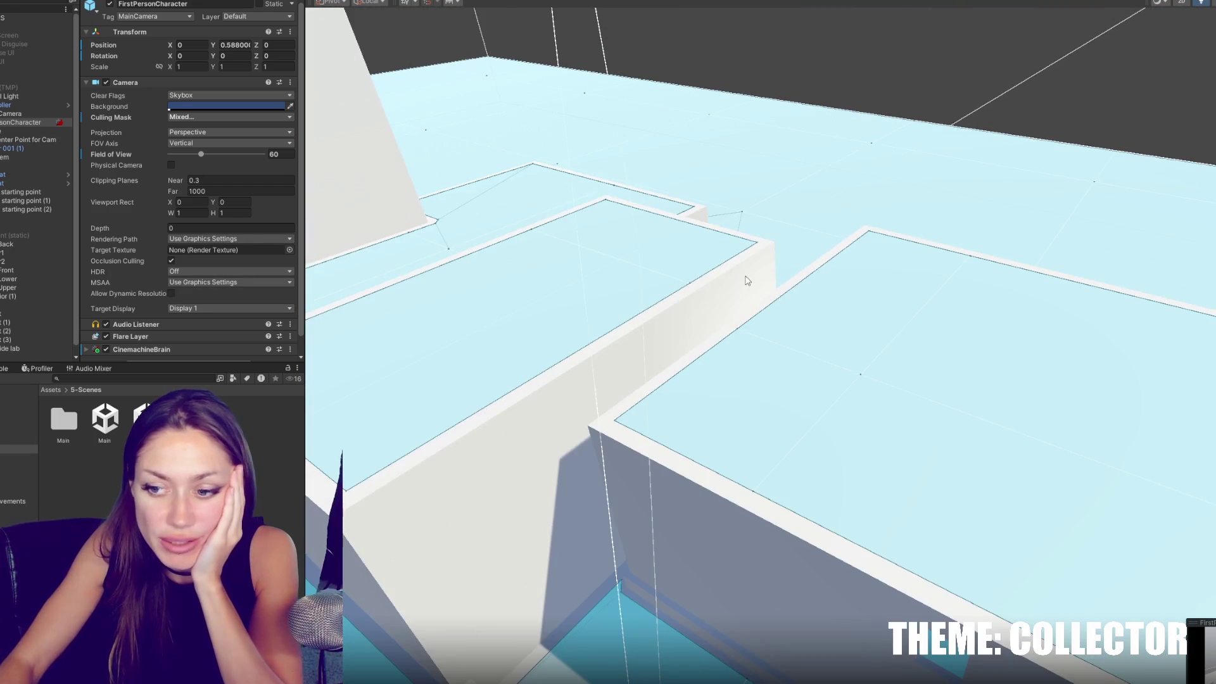